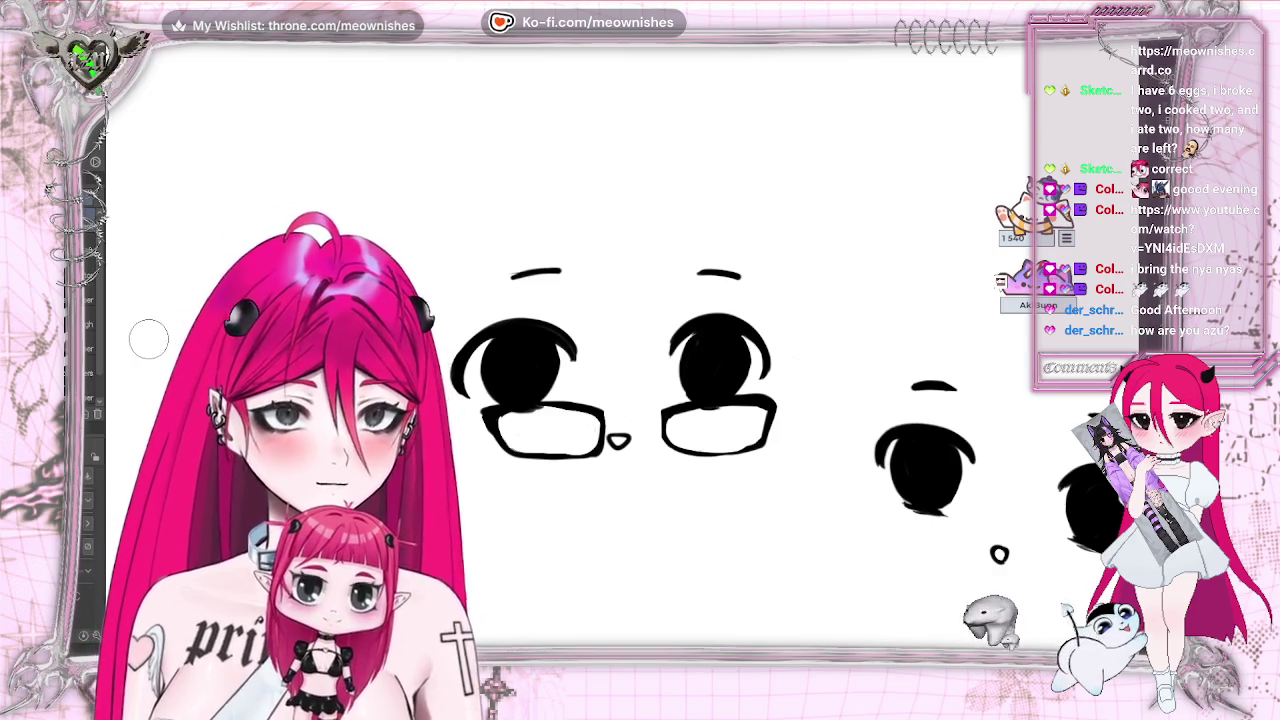
- Toggle the glasses off and on, draw a short bridge between the lenses, and undo the right-lens stroke
key("ctrl+z")
key("ctrl+y")
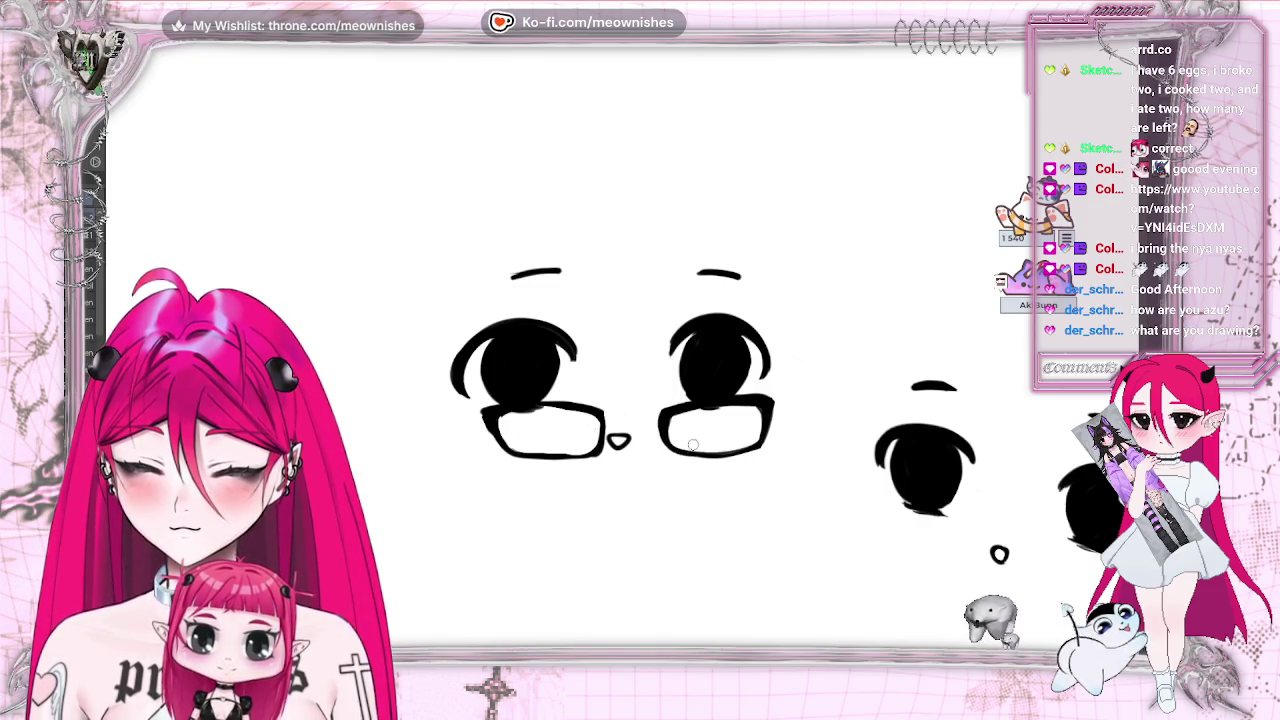
scroll(690, 444, "down", 5)
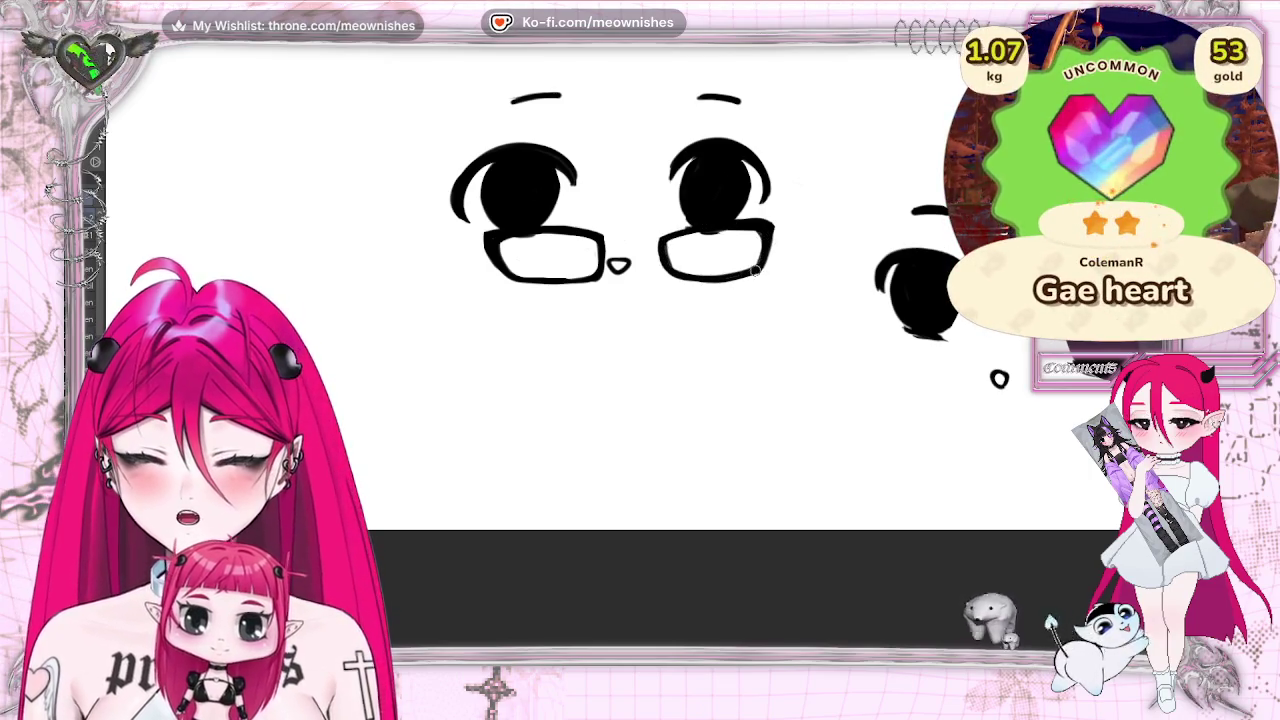
left_click_drag(617, 238, 641, 238)
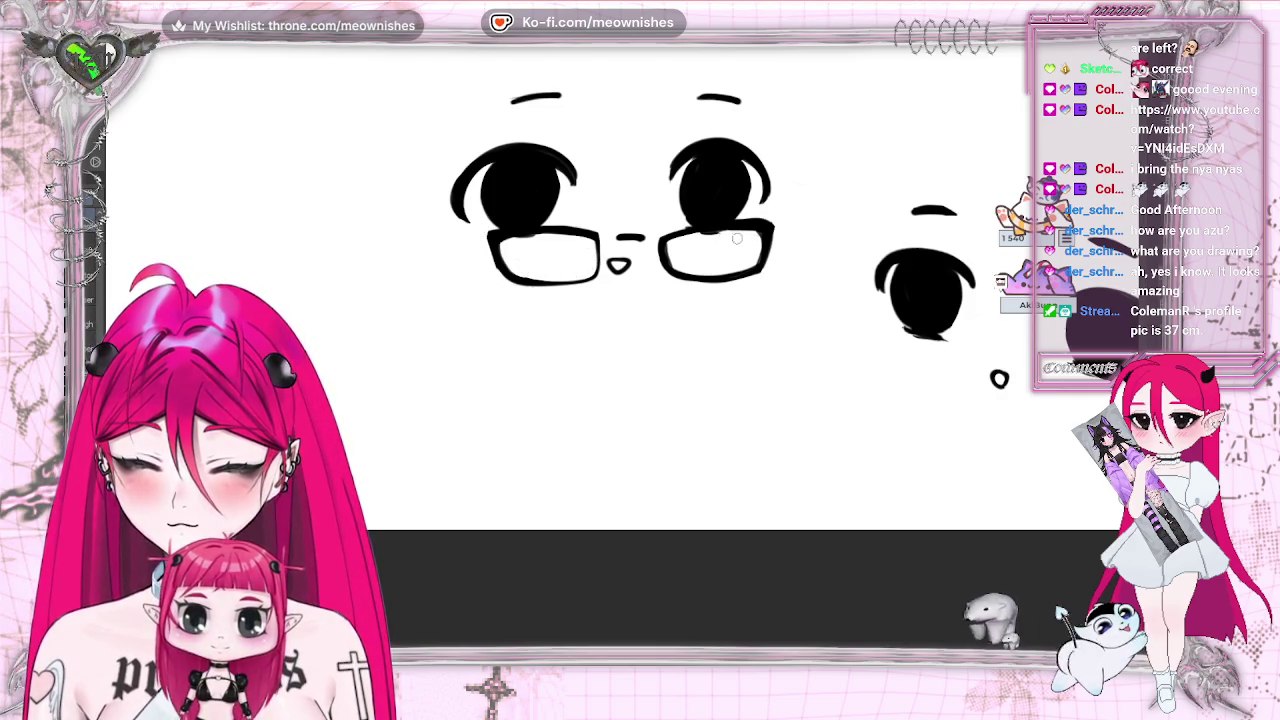
key("ctrl+z")
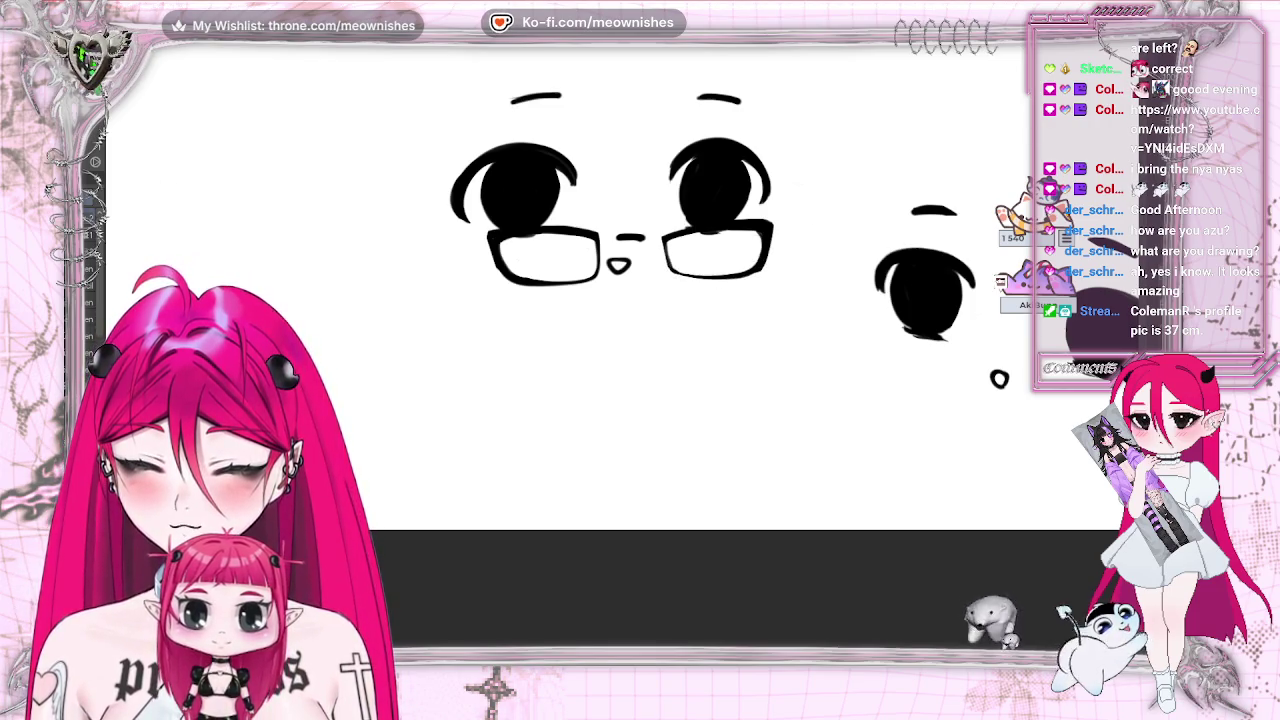
- Zoom out and back in on the glasses to review the right lens after the undo
scroll(783, 233, "down", 5)
scroll(716, 361, "up", 5)
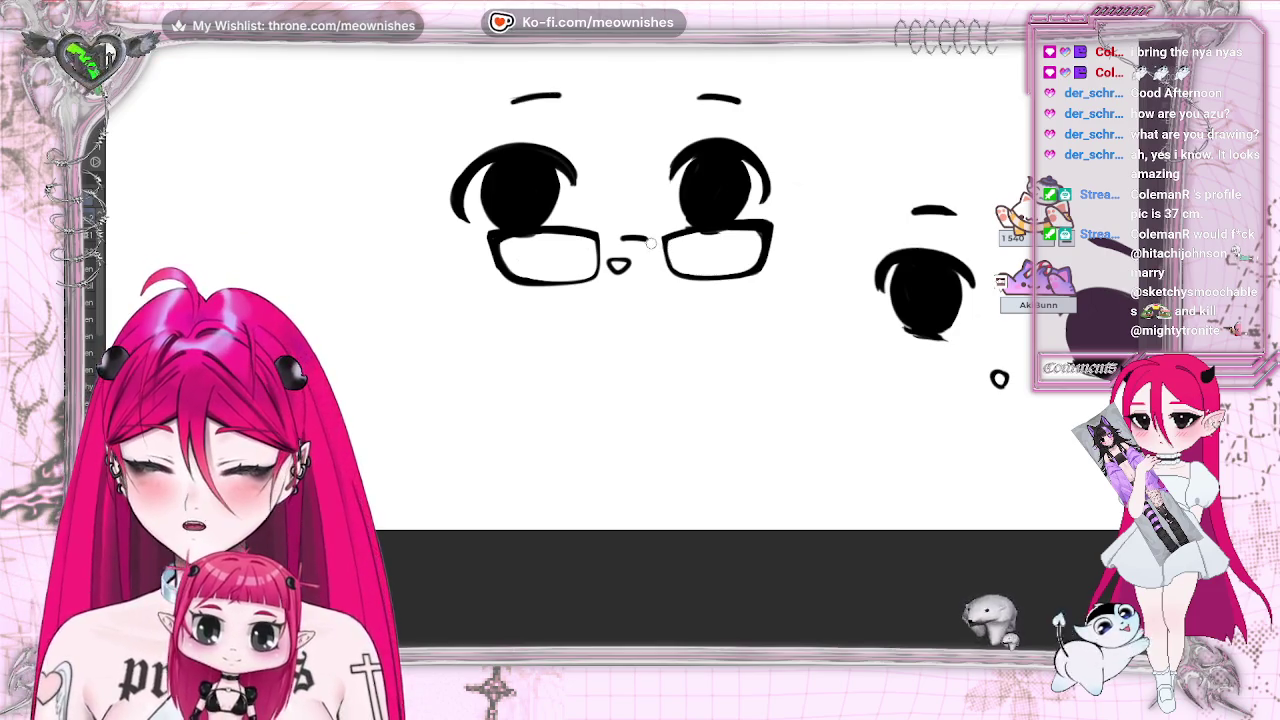
- Thicken the right lens outline and the left lens's right edge with the Pen
scroll(999, 379, "down", 3)
scroll(999, 379, "down", 3)
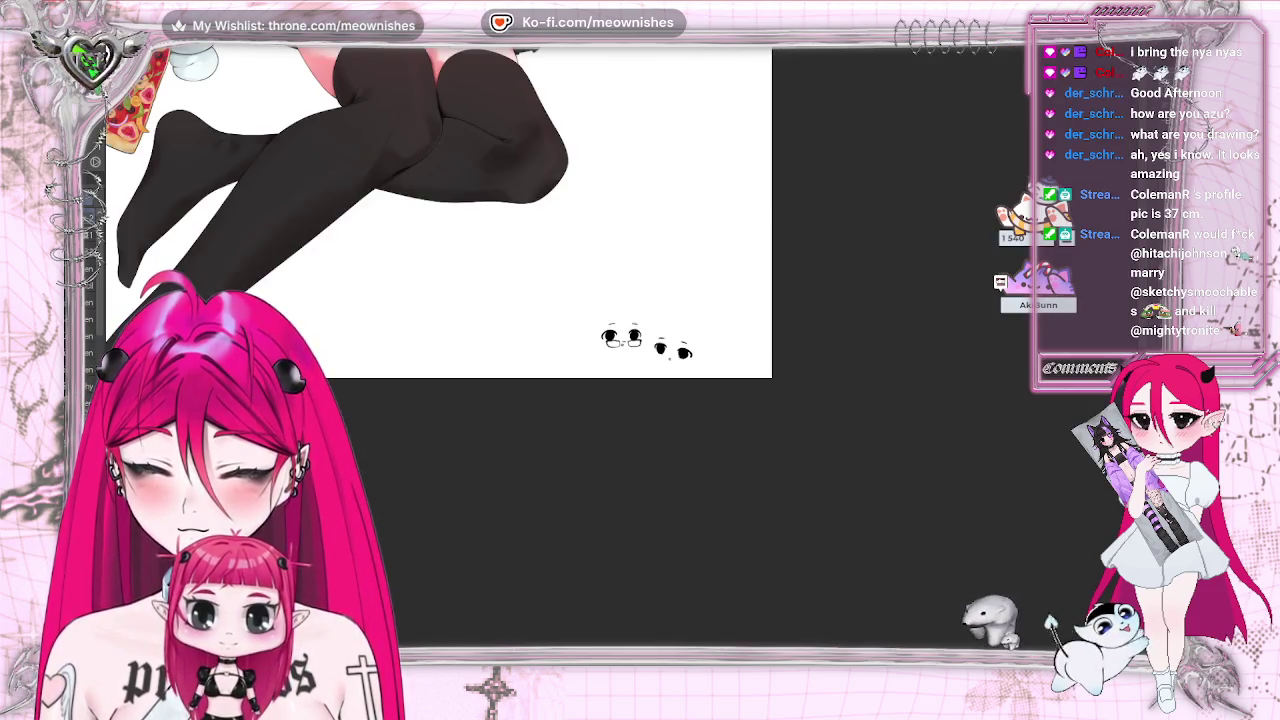
scroll(977, 353, "down", 2)
scroll(977, 353, "down", 3)
scroll(977, 353, "up", 5)
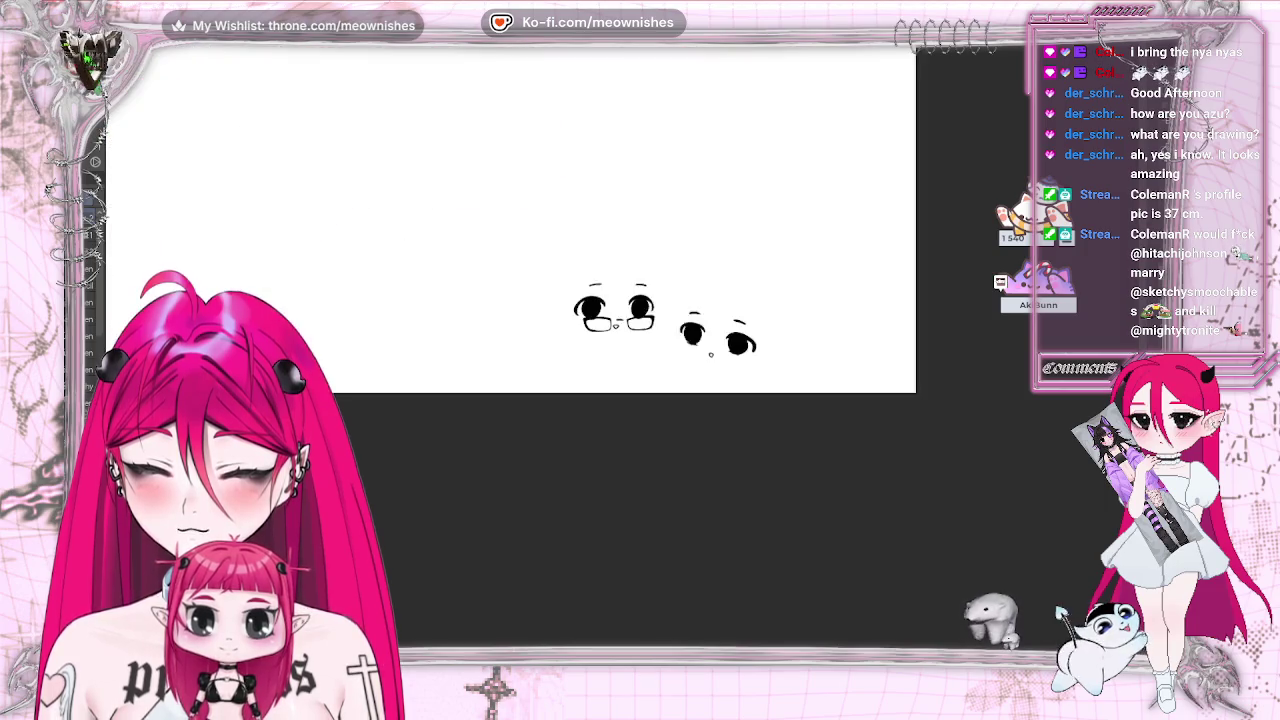
scroll(977, 353, "up", 3)
scroll(977, 353, "up", 2)
mouse_move(658, 146)
left_mouse_down()
mouse_move(666, 190)
mouse_move(700, 202)
mouse_move(780, 192)
left_mouse_up()
left_click_drag(552, 132, 548, 197)
- Pan and zoom out to bring the coloured cat-hood chibi pair into view
left_click_drag(600, 300, 642, 290)
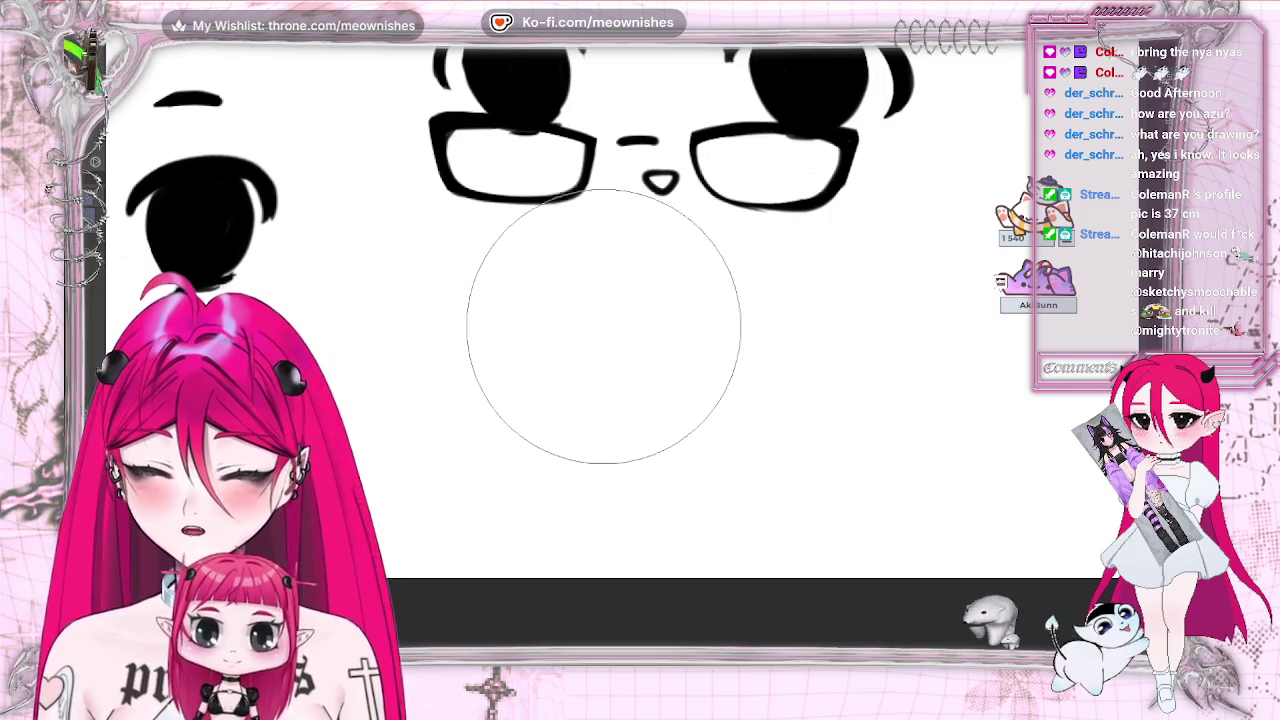
scroll(609, 300, "down", 2)
scroll(609, 300, "down", 3)
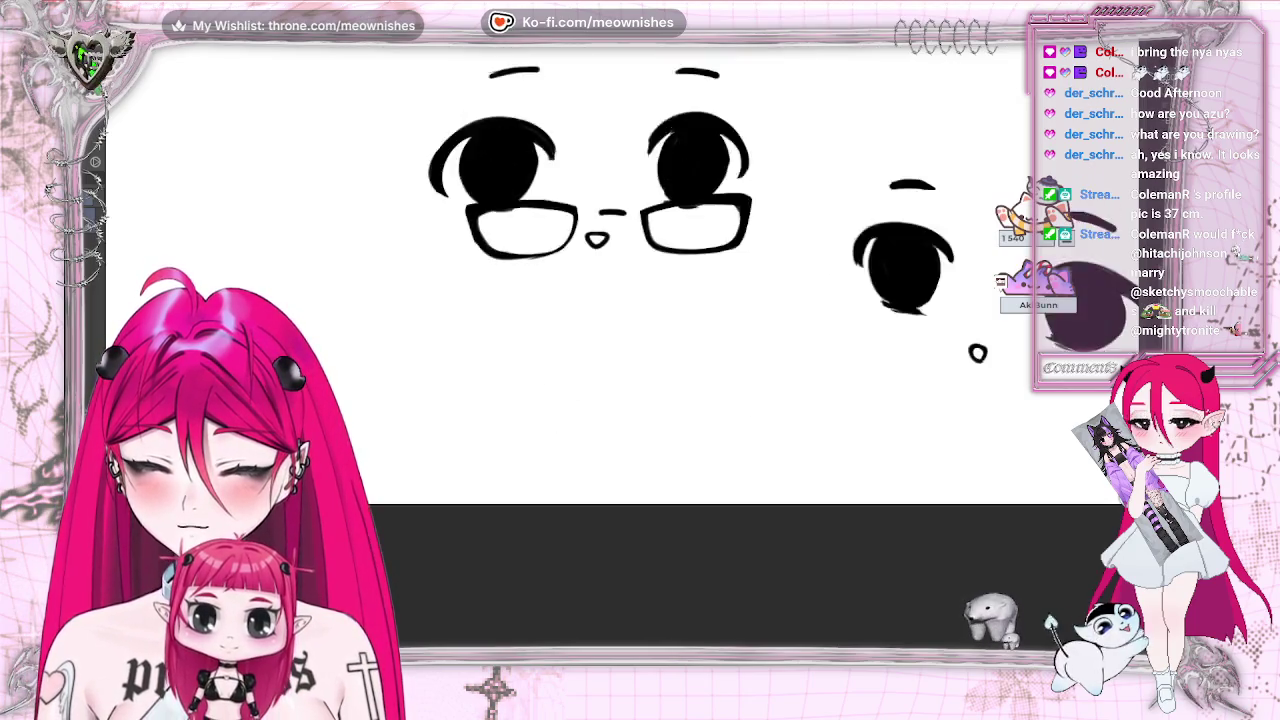
scroll(609, 300, "down", 3)
scroll(622, 355, "up", 5)
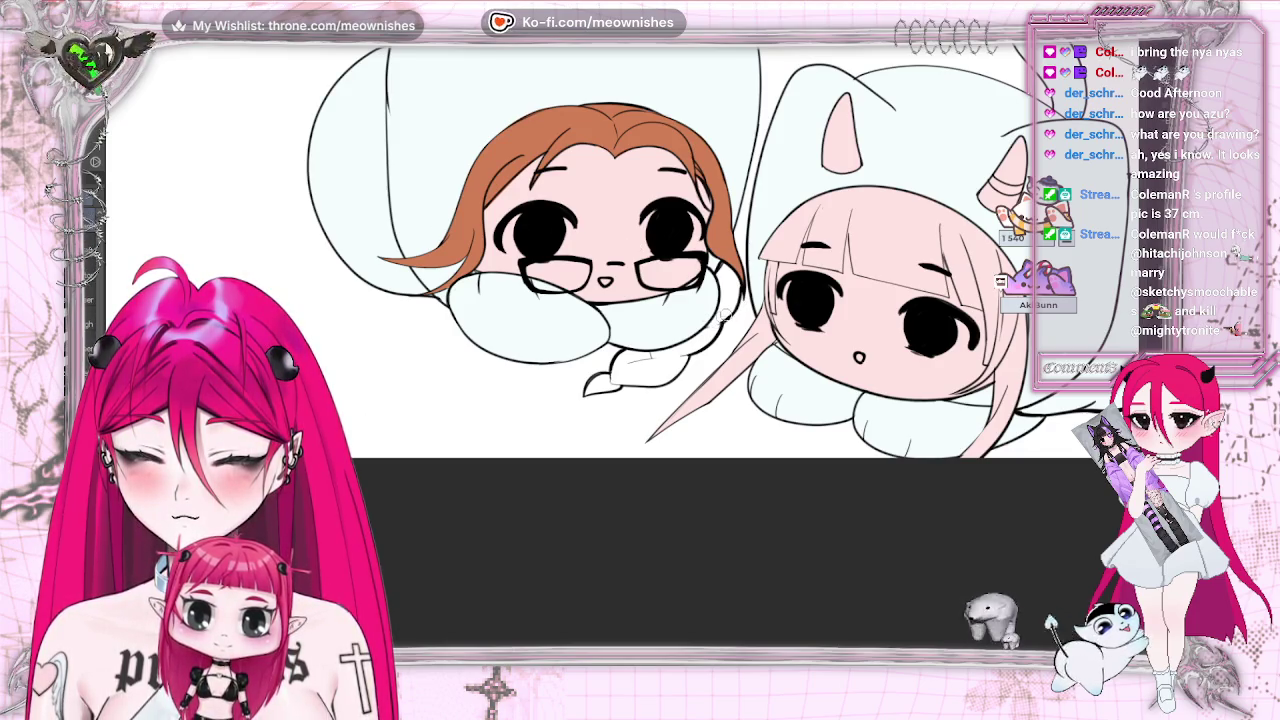
- Hide the line art, then the flat colours, and briefly mirror the canvas to check the drawing
scroll(640, 250, "down", 3)
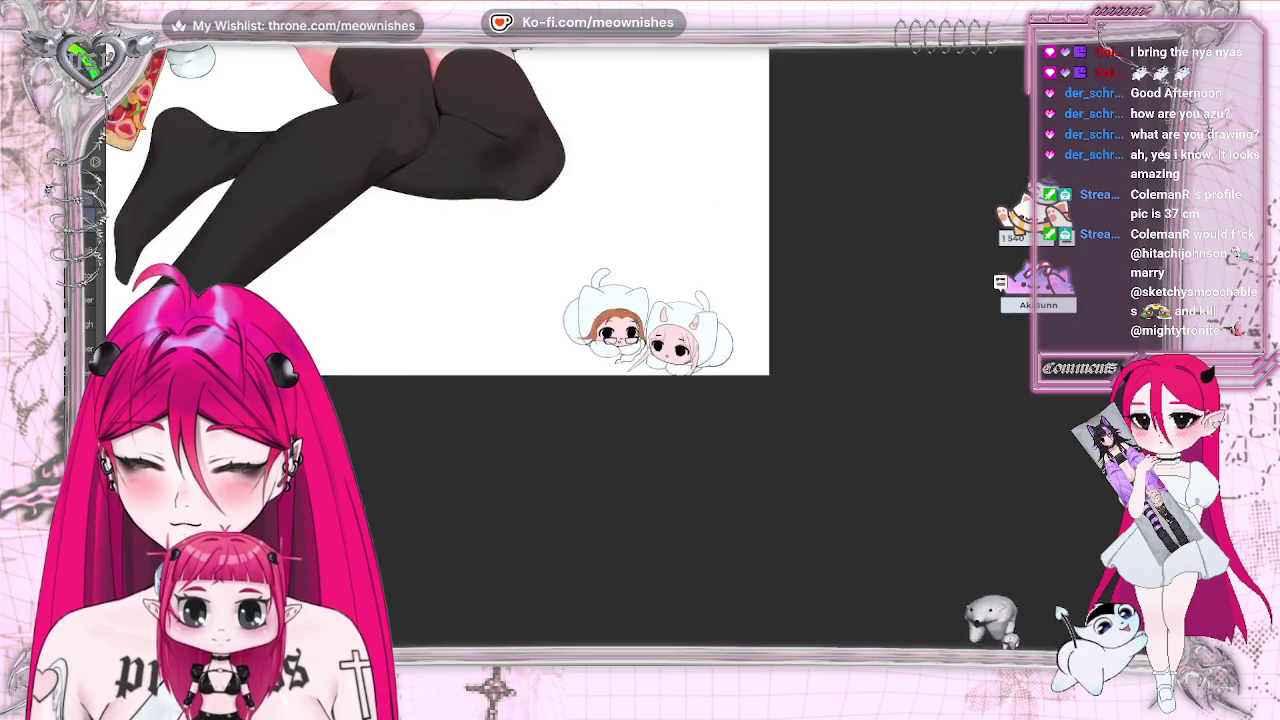
scroll(610, 290, "up", 3)
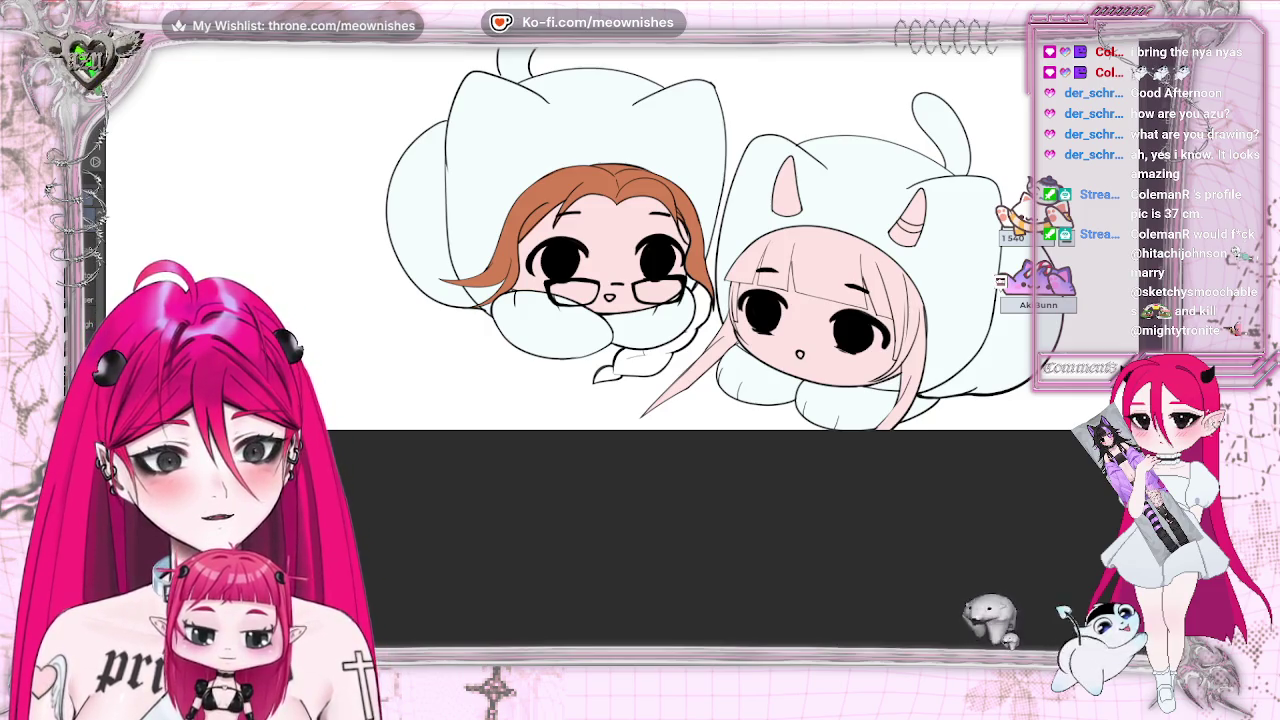
key("ctrl+1")
key("ctrl+1")
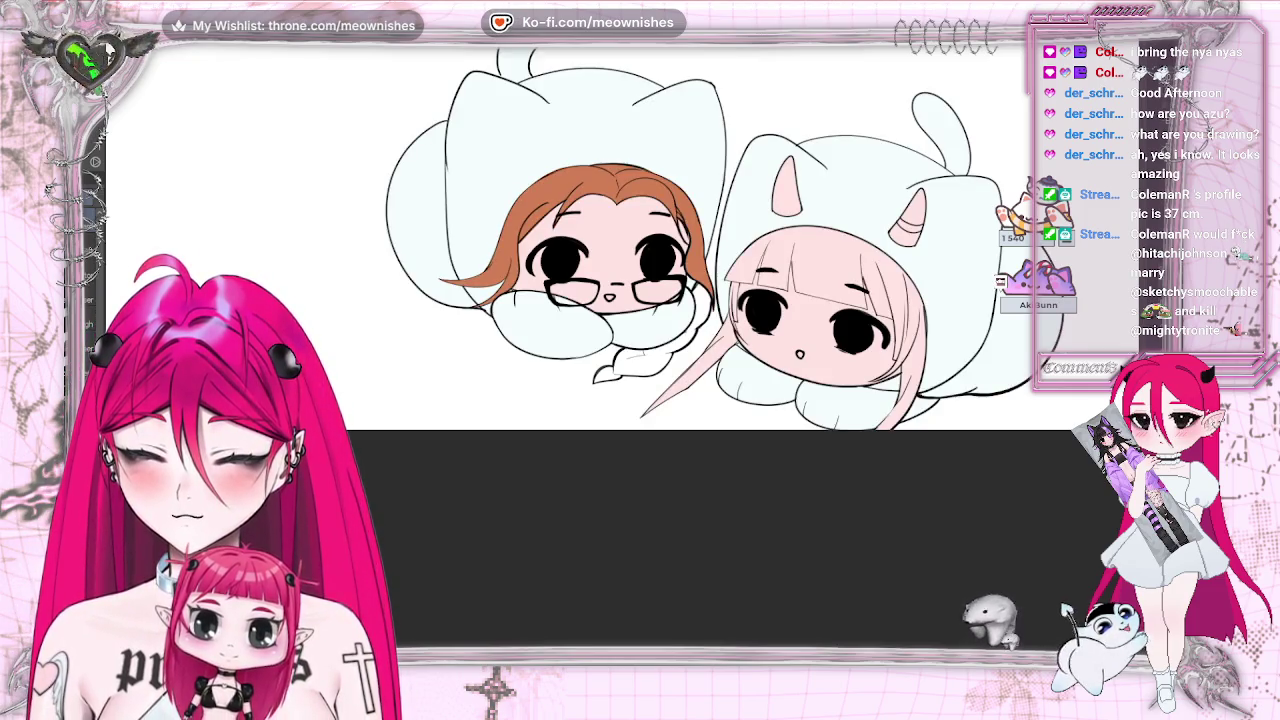
key("ctrl+2")
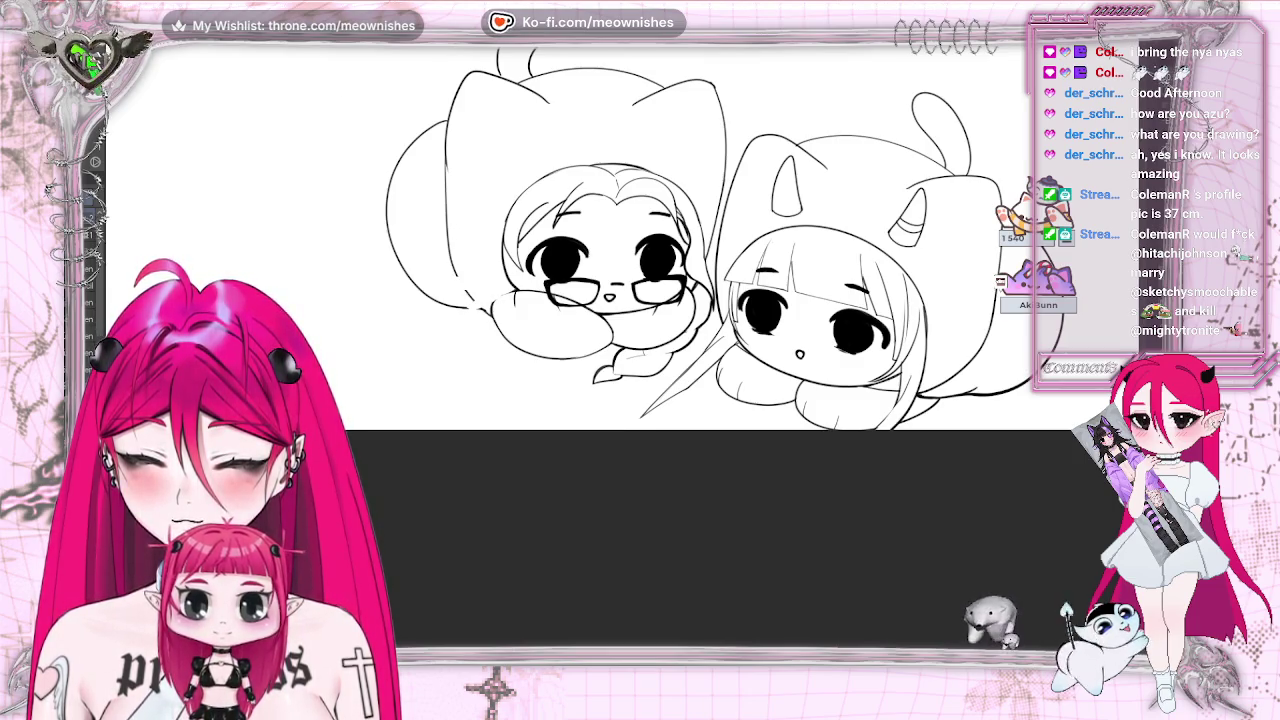
key("m")
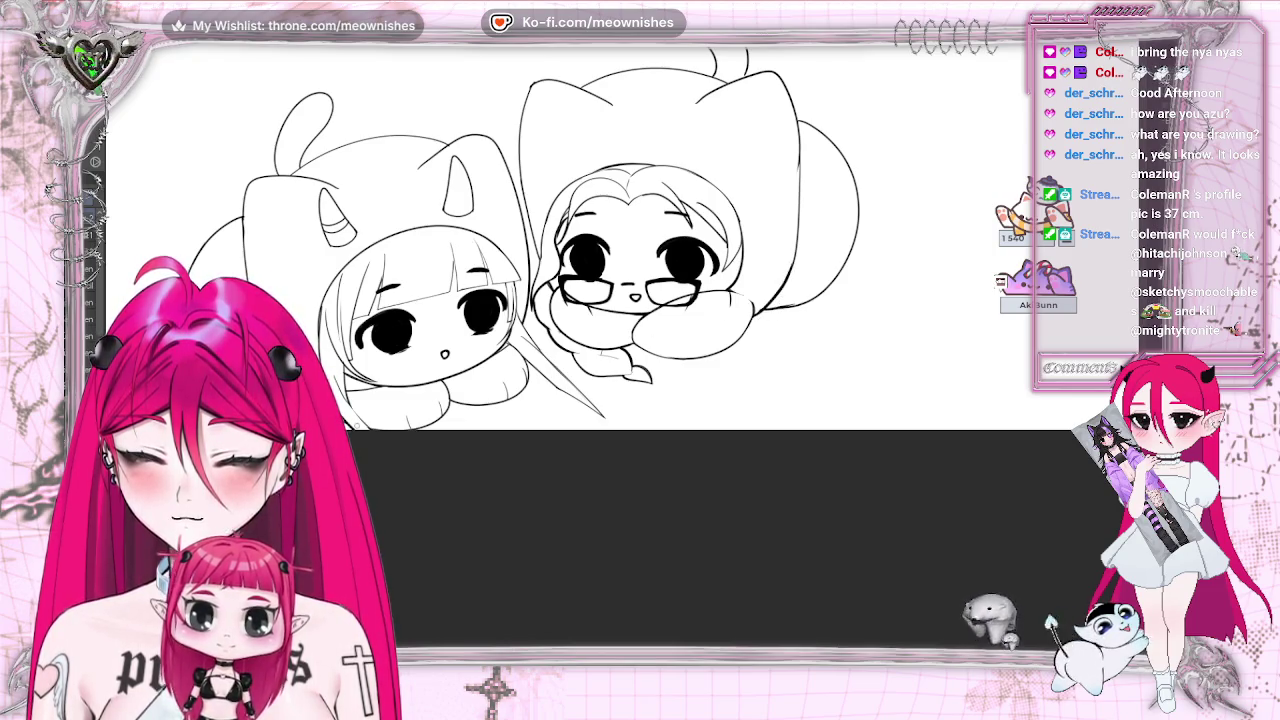
key("m")
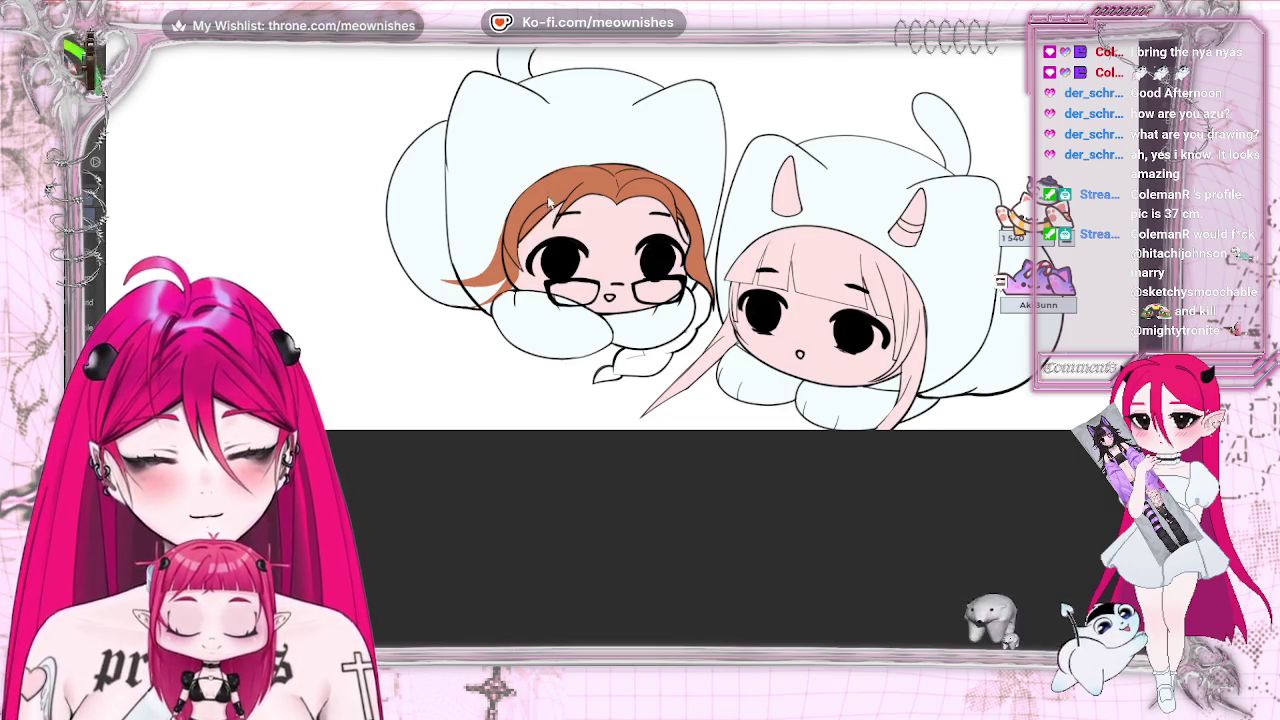
mouse_move(470, 280)
left_mouse_down()
mouse_move(493, 260)
mouse_move(487, 277)
left_mouse_up()
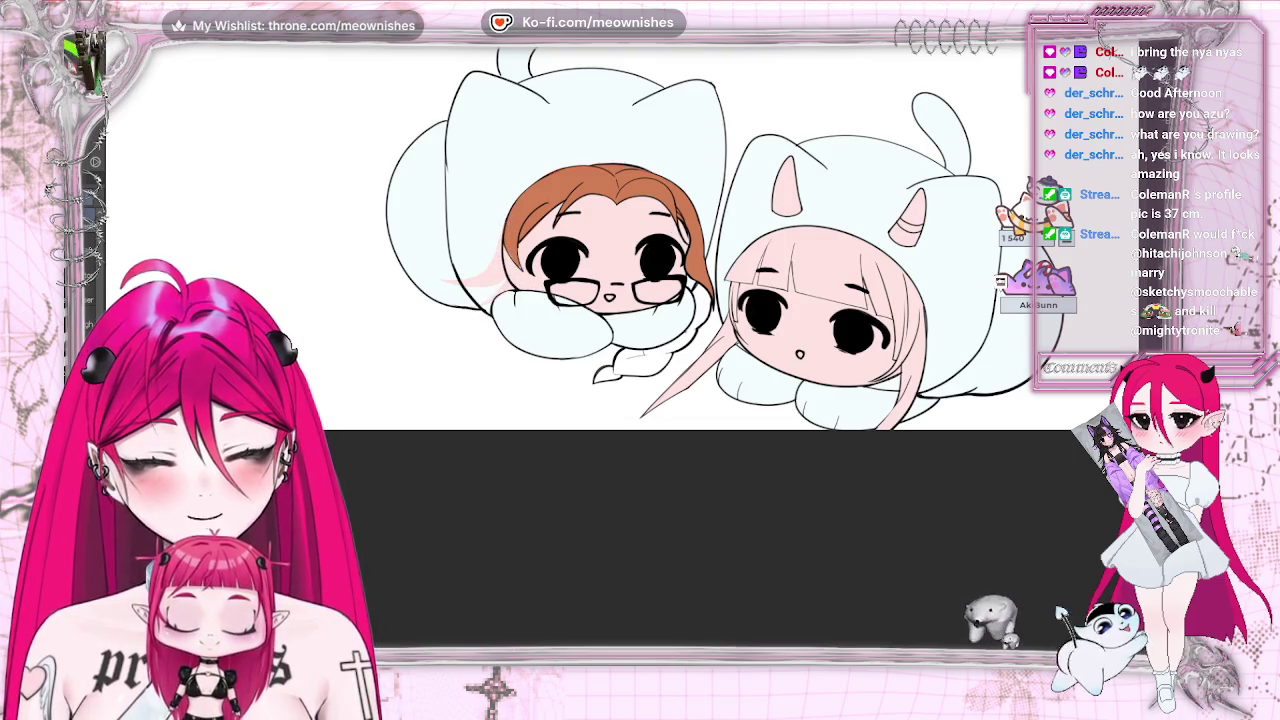
scroll(599, 363, "up", 2)
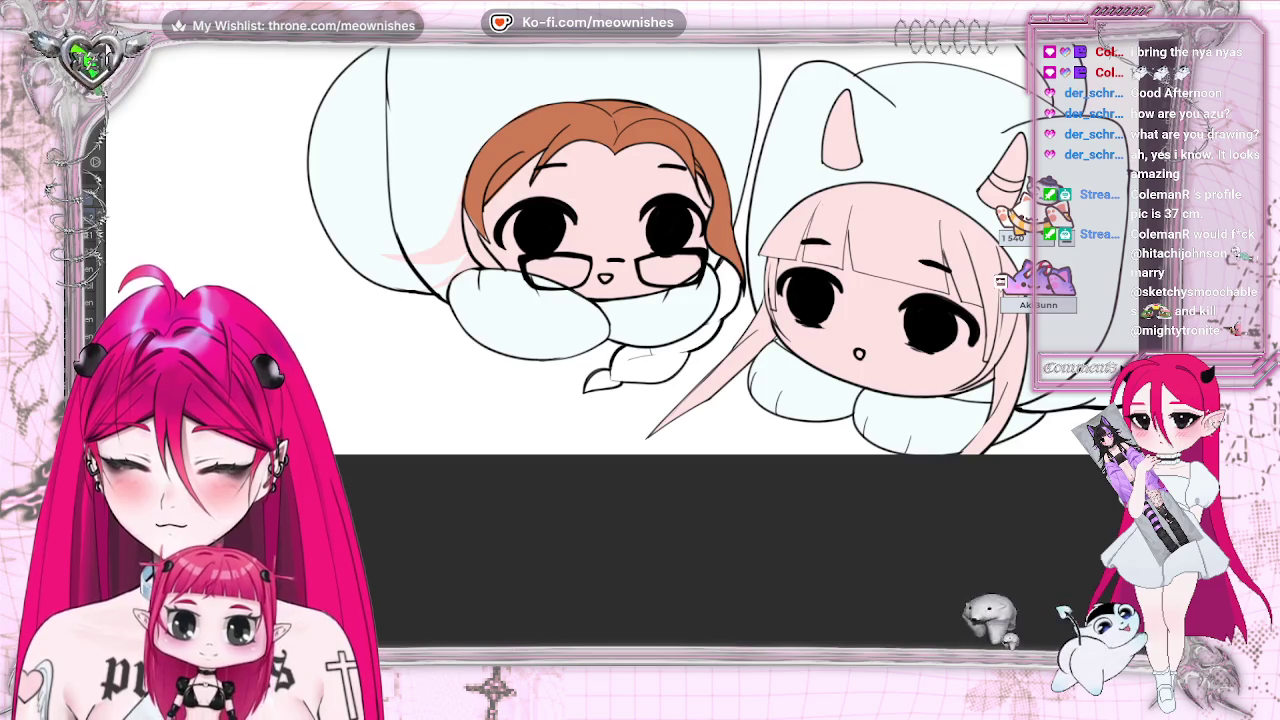
key("v")
key("v")
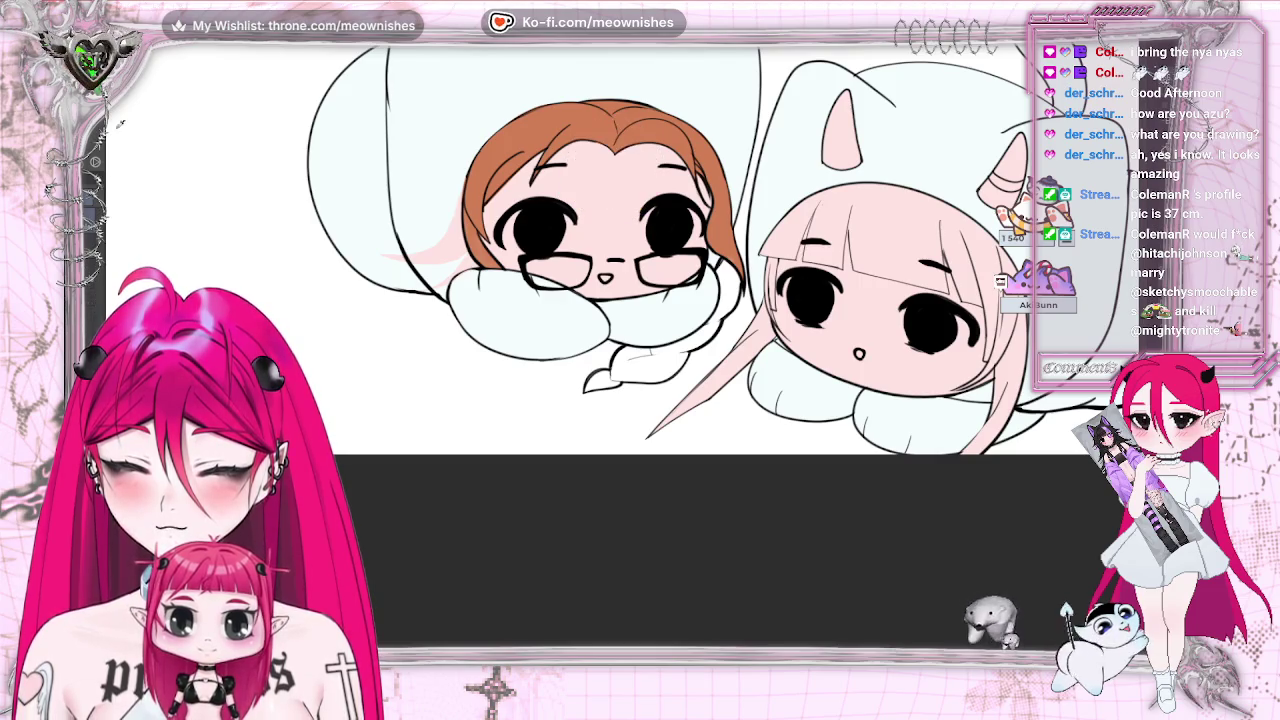
- Lasso the braid and side-hair area so it can be filled with the brown hair colour
left_click_drag(625, 48, 738, 640)
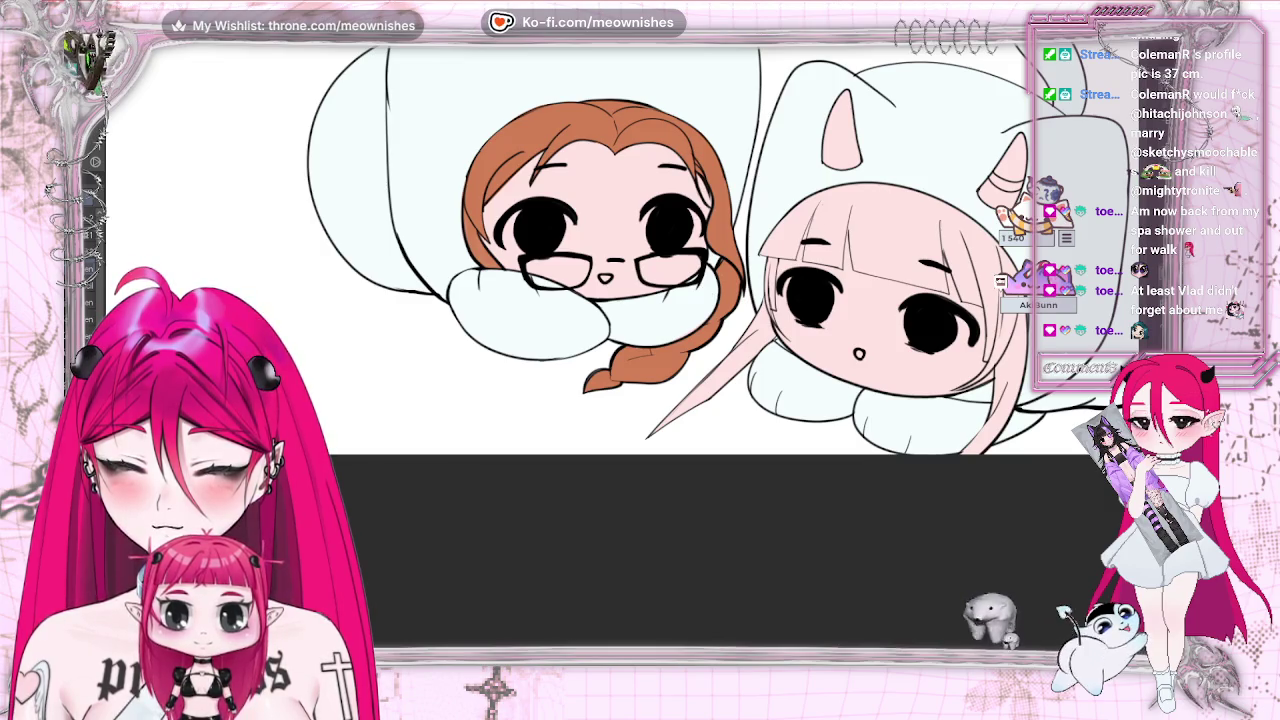
- Zoom from the full illustration onto the chibi pair in the corner
scroll(880, 192, "down", 2)
scroll(880, 192, "down", 4)
scroll(880, 192, "down", 2)
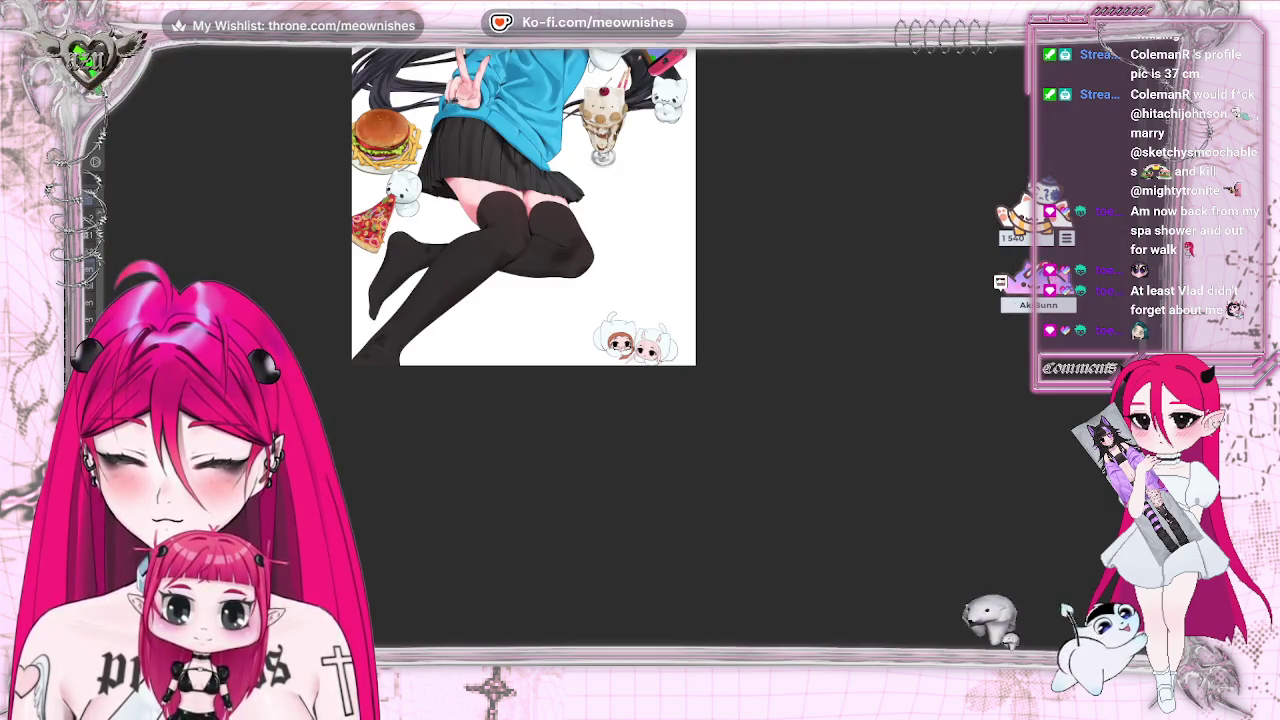
scroll(623, 357, "down", 1)
scroll(623, 357, "down", 2)
scroll(610, 327, "up", 1)
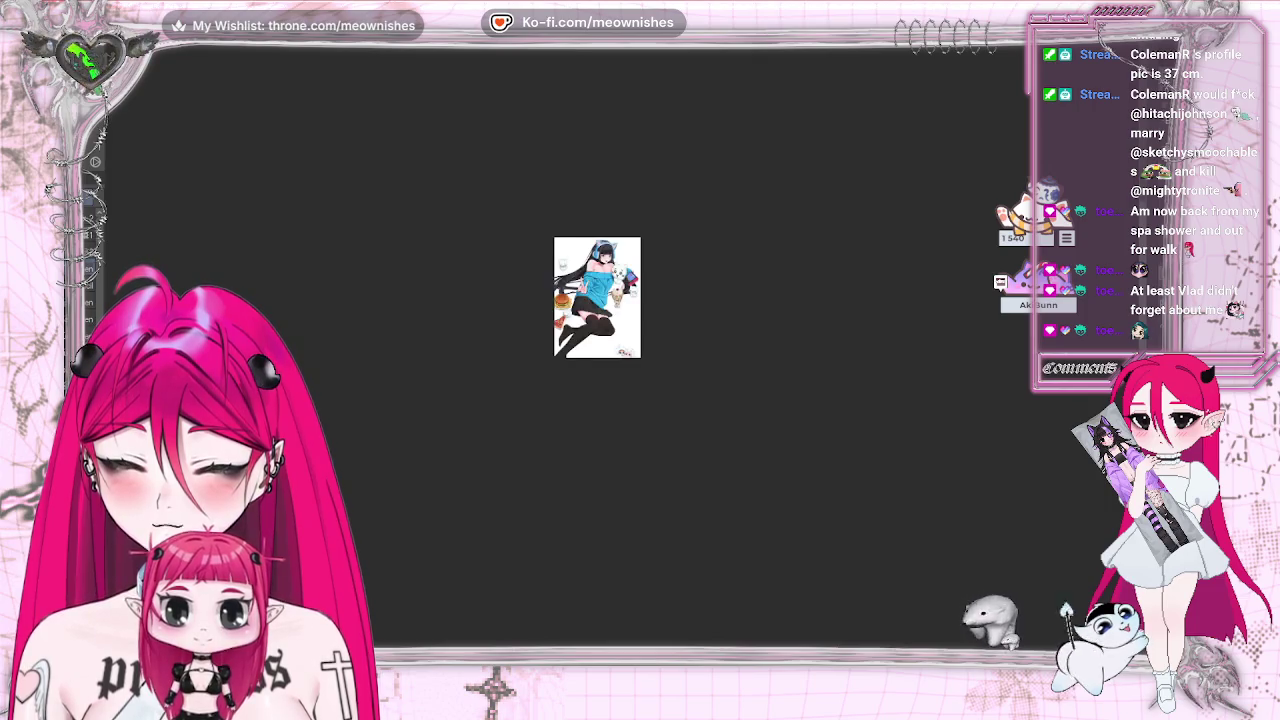
scroll(610, 327, "up", 2)
scroll(610, 327, "up", 4)
scroll(624, 355, "up", 1)
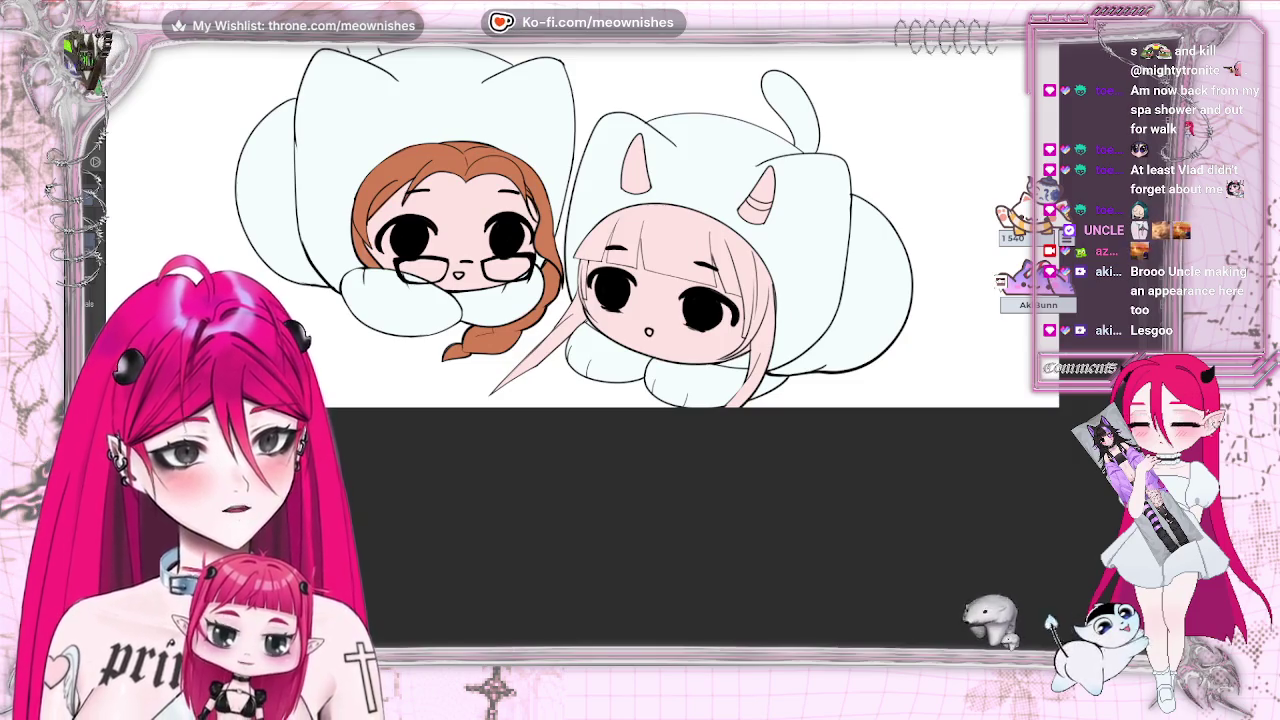
key("ctrl+a")
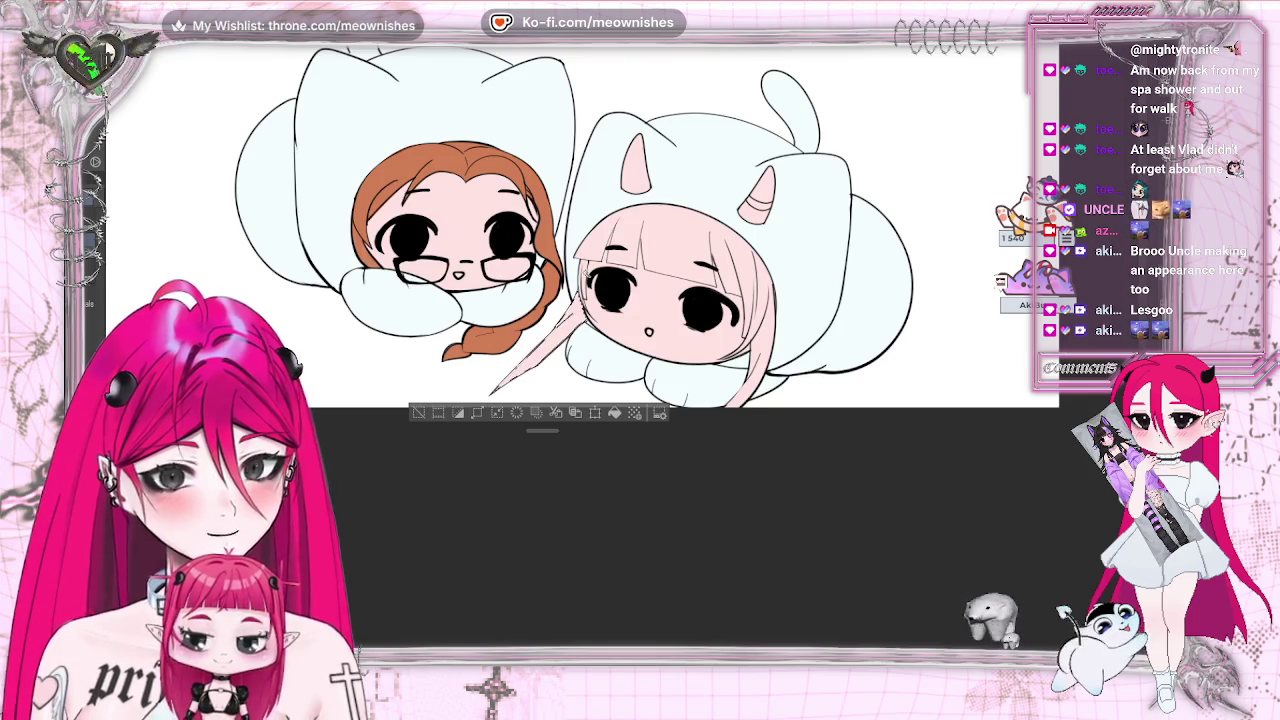
- Select the right chibi's pink hair, fill it with dark purple, and deselect
left_click(580, 312, "shift")
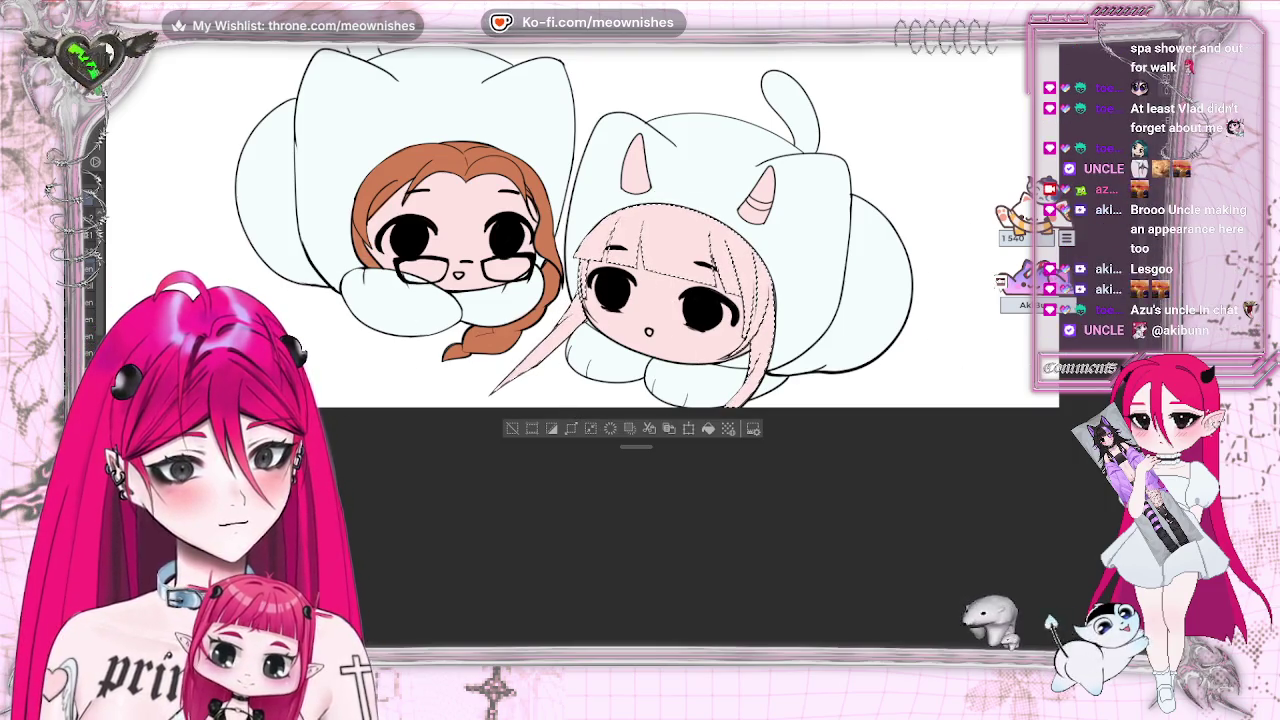
key("alt+BackSpace")
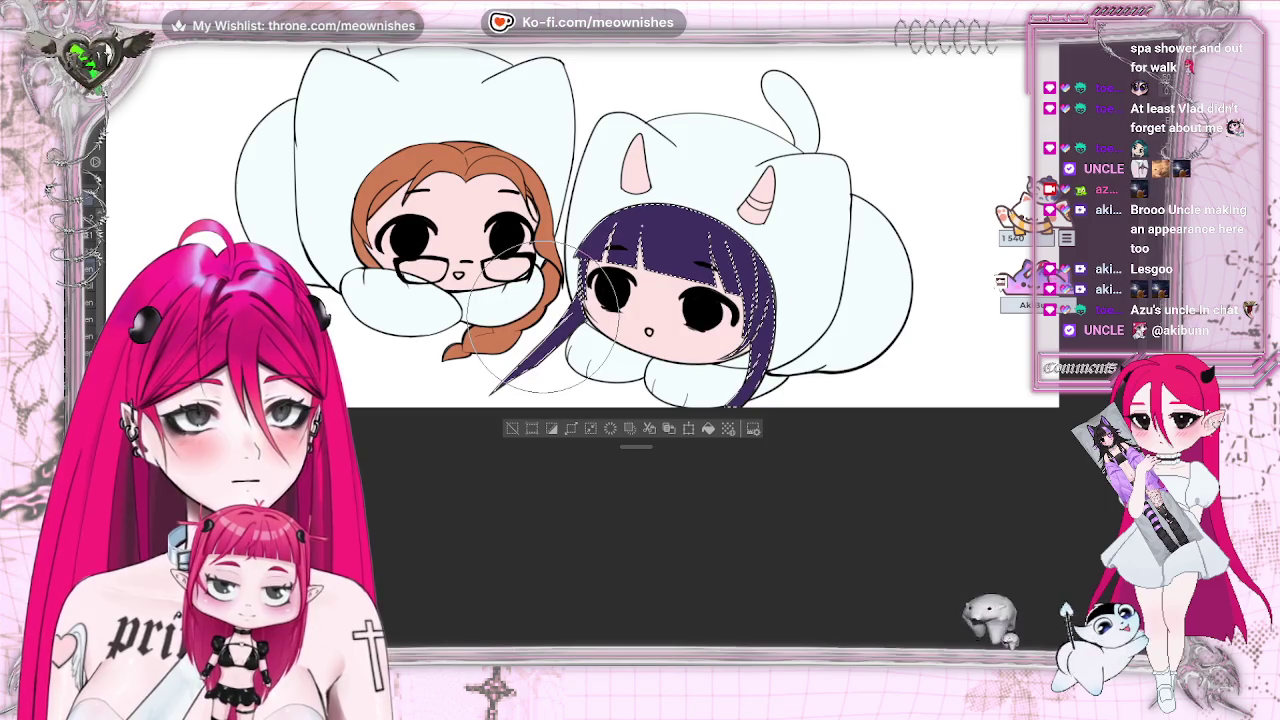
key("ctrl+d")
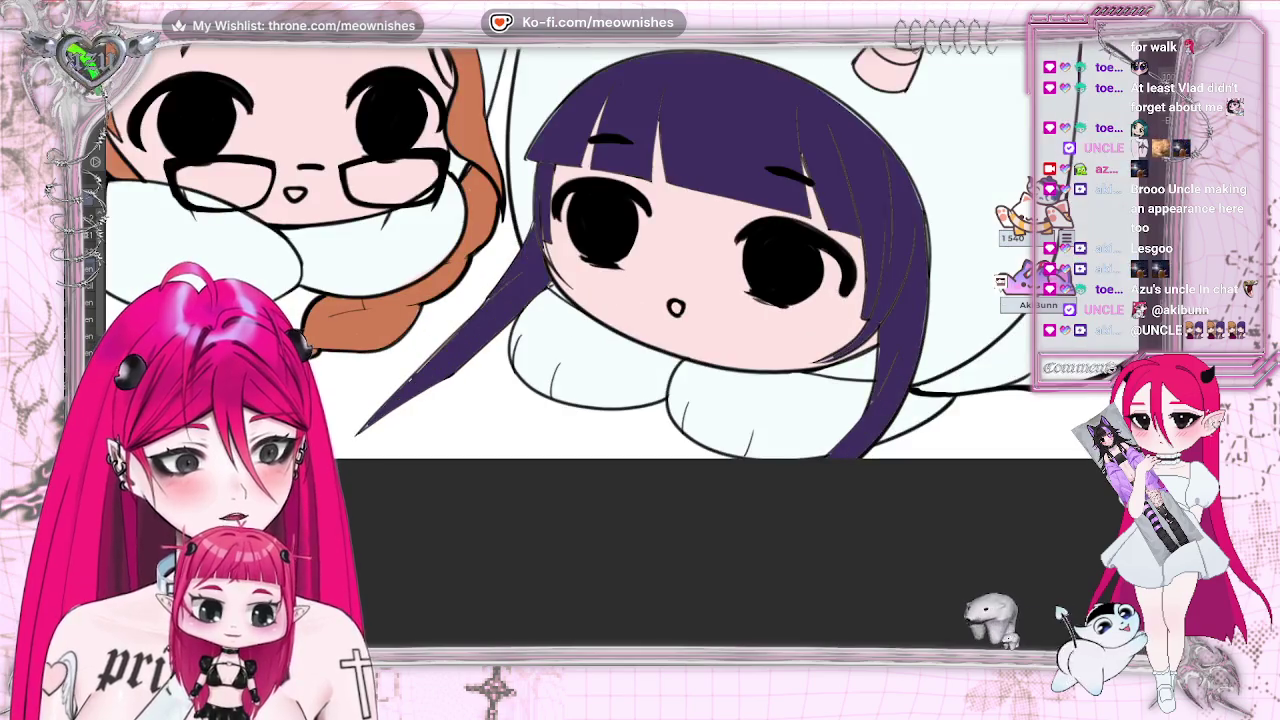
key("ctrl+plus")
- Paint dark purple over the left hair strand, then mirror the view to check it
left_click_drag(478, 314, 362, 428)
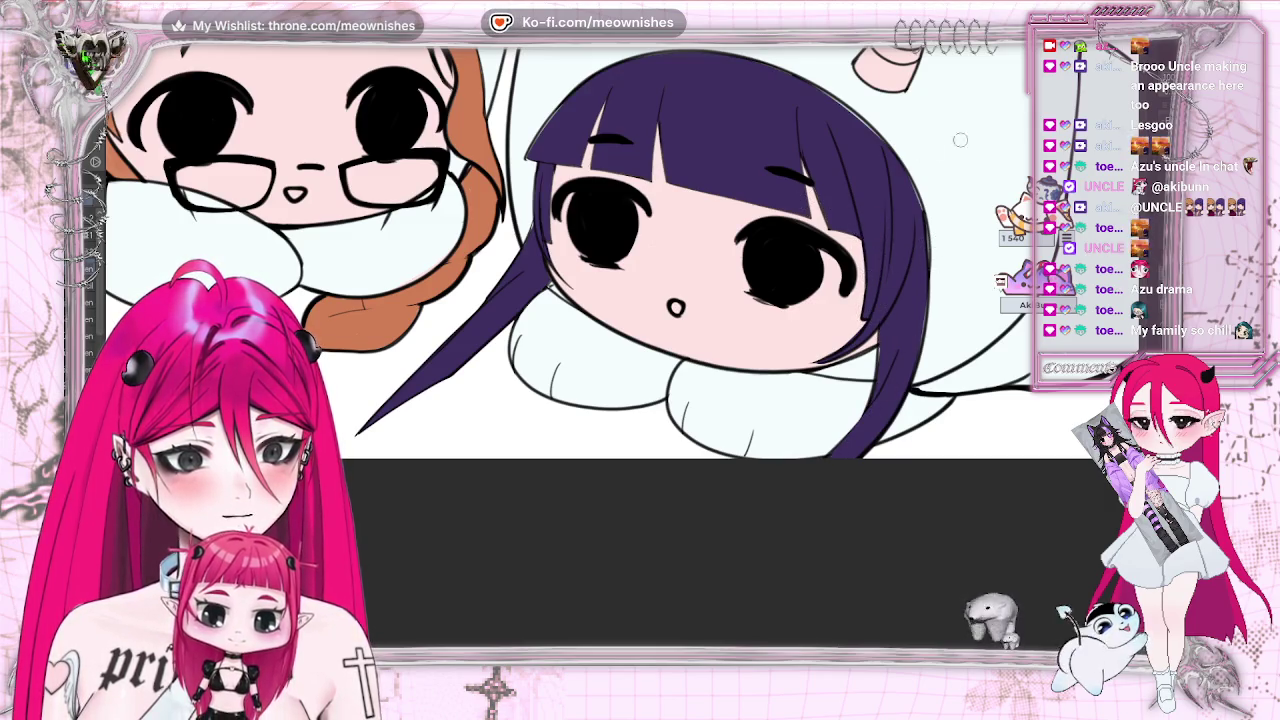
key("h")
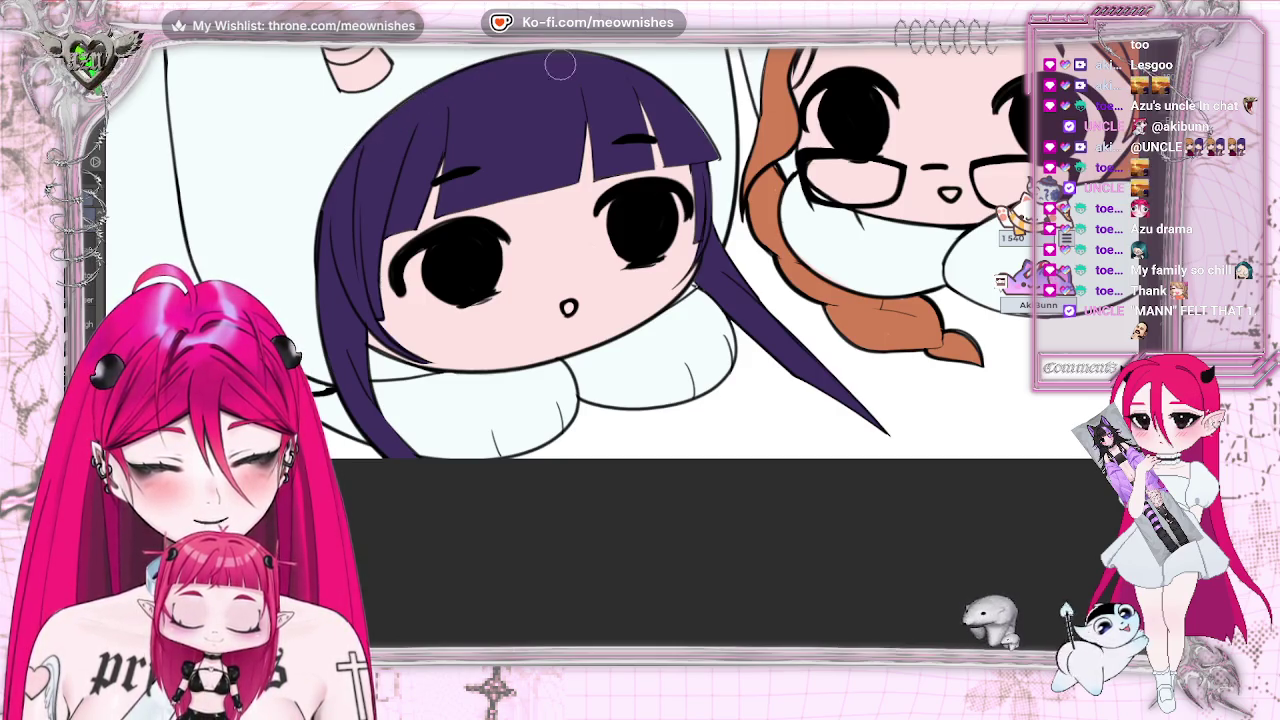
key("h")
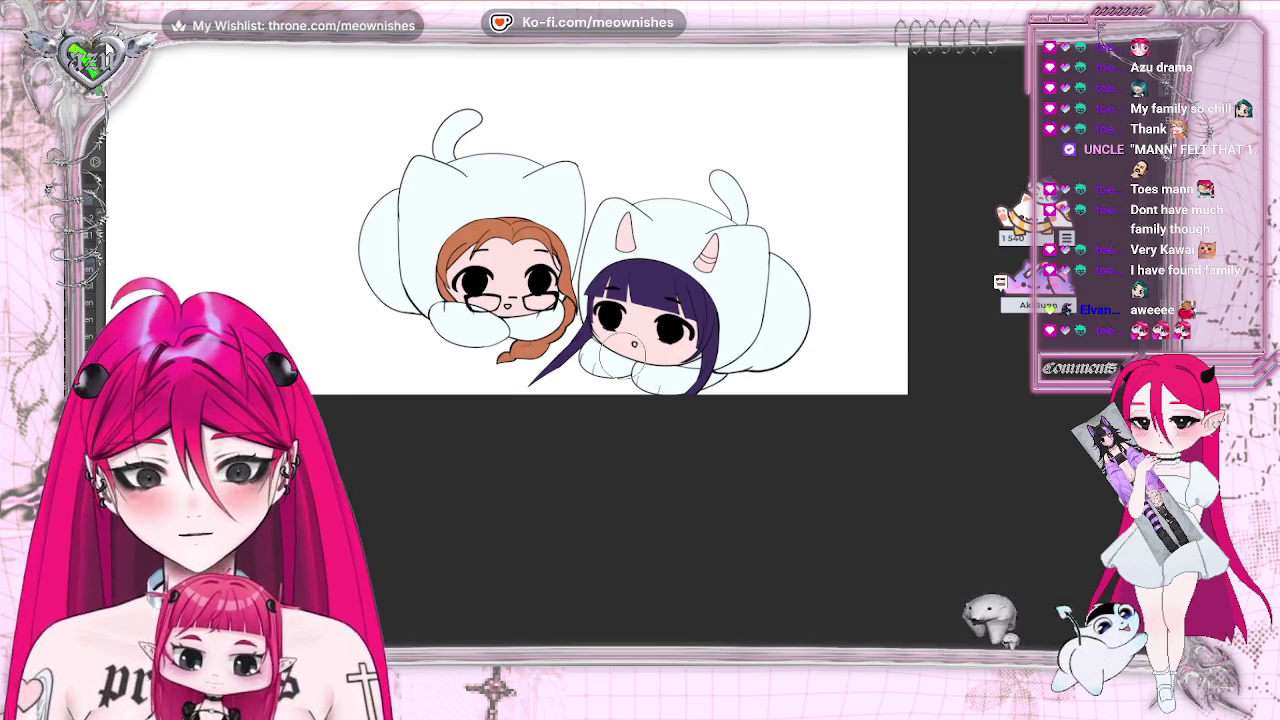
- Brush blue into both hood horns, then undo and redo to compare before and after
left_click_drag(624, 218, 626, 246)
left_click_drag(702, 236, 710, 266)
scroll(640, 240, "up", 3)
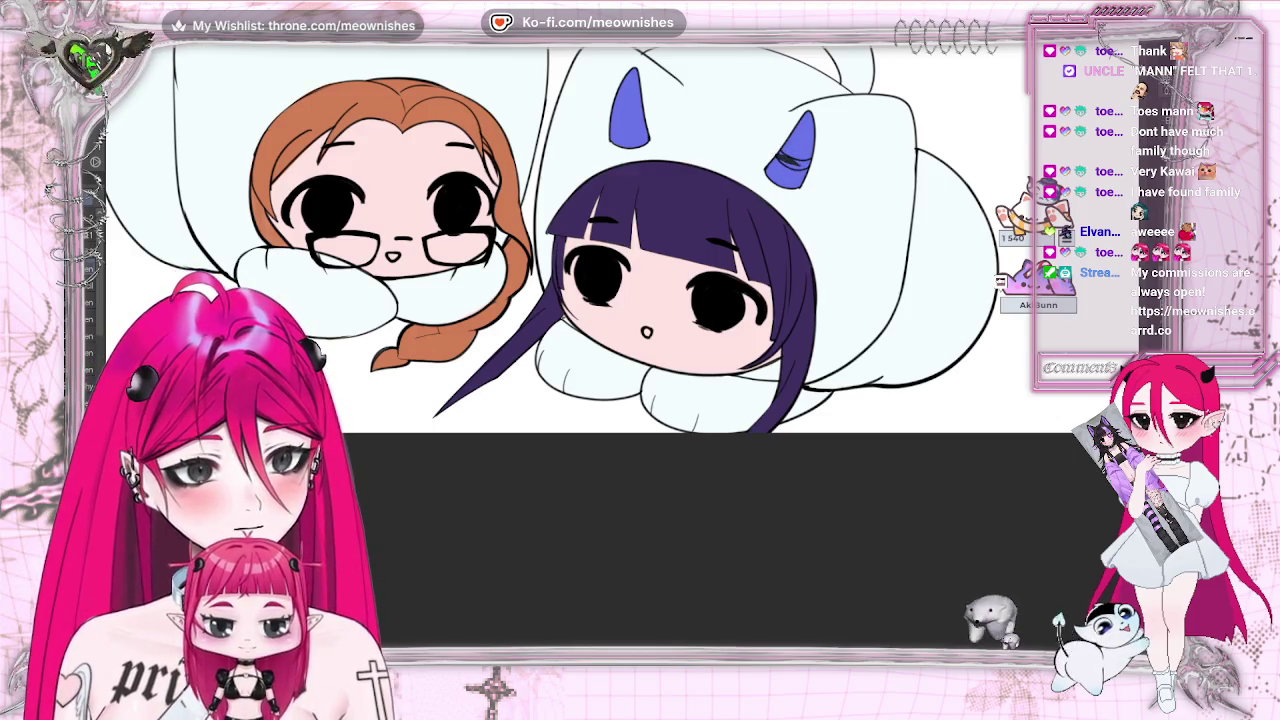
key("ctrl+z")
key("ctrl+y")
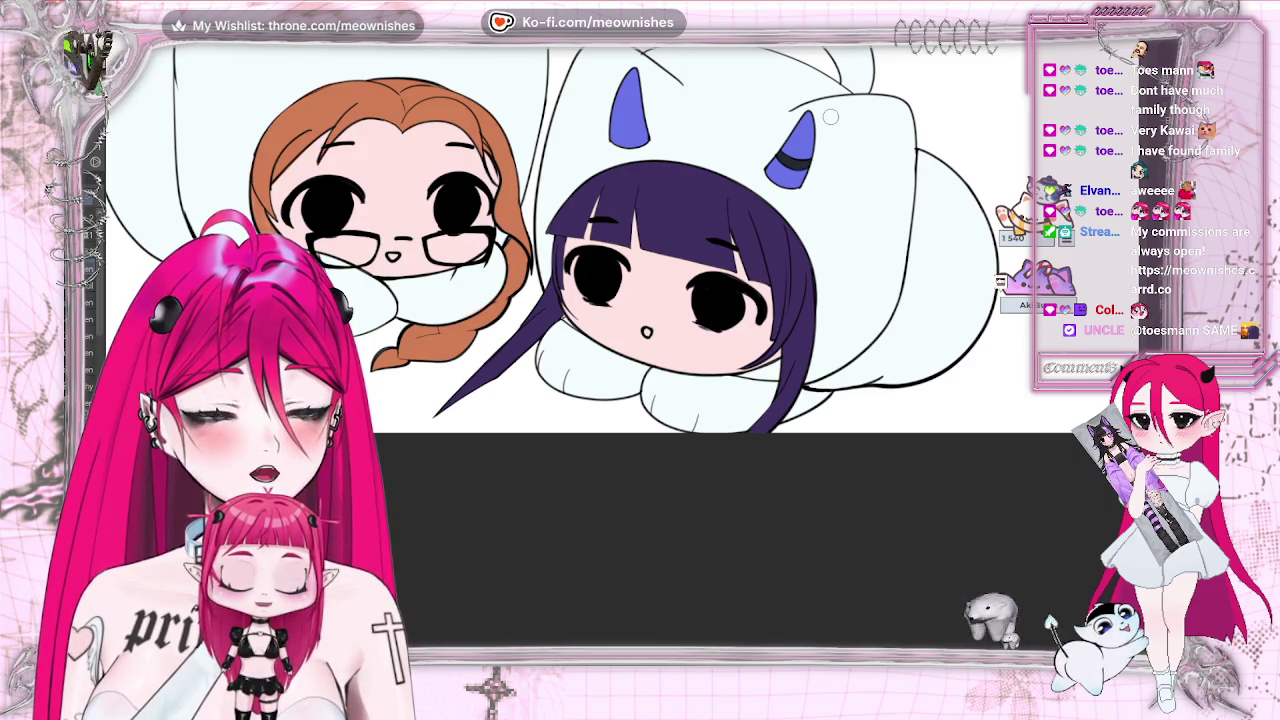
scroll(830, 117, "down", 2)
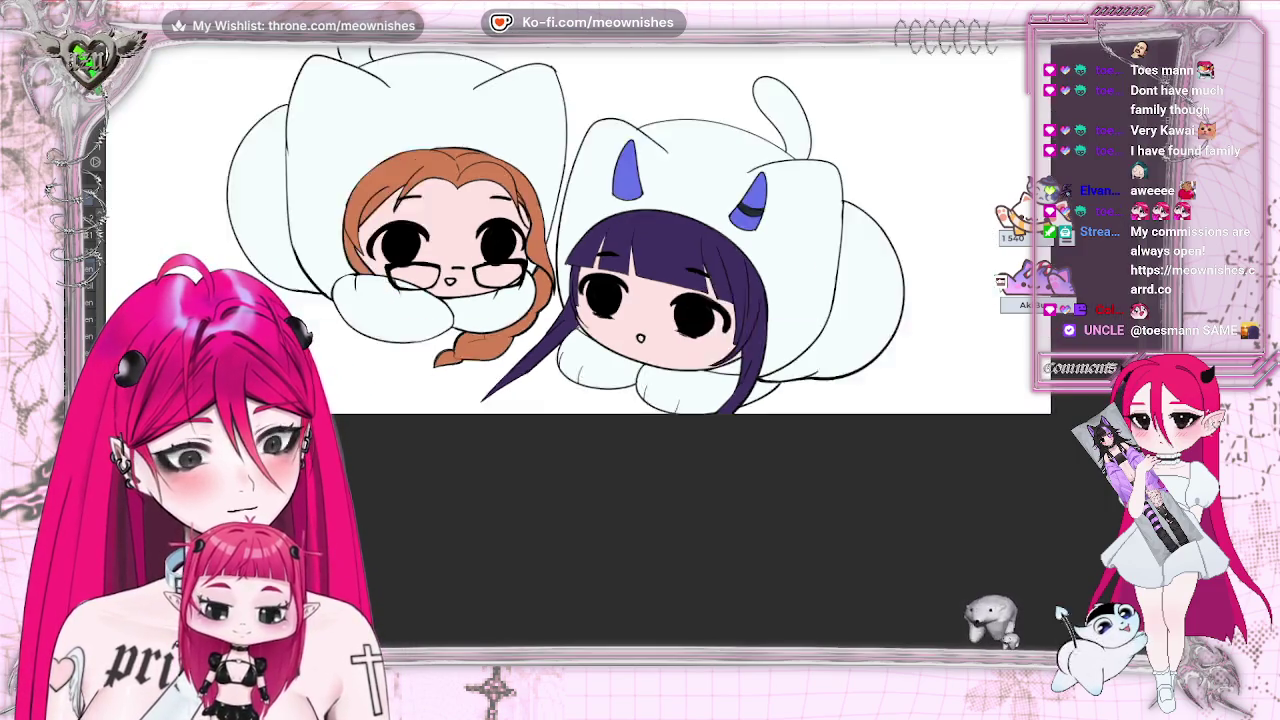
scroll(640, 228, "down", 5)
scroll(640, 228, "up", 5)
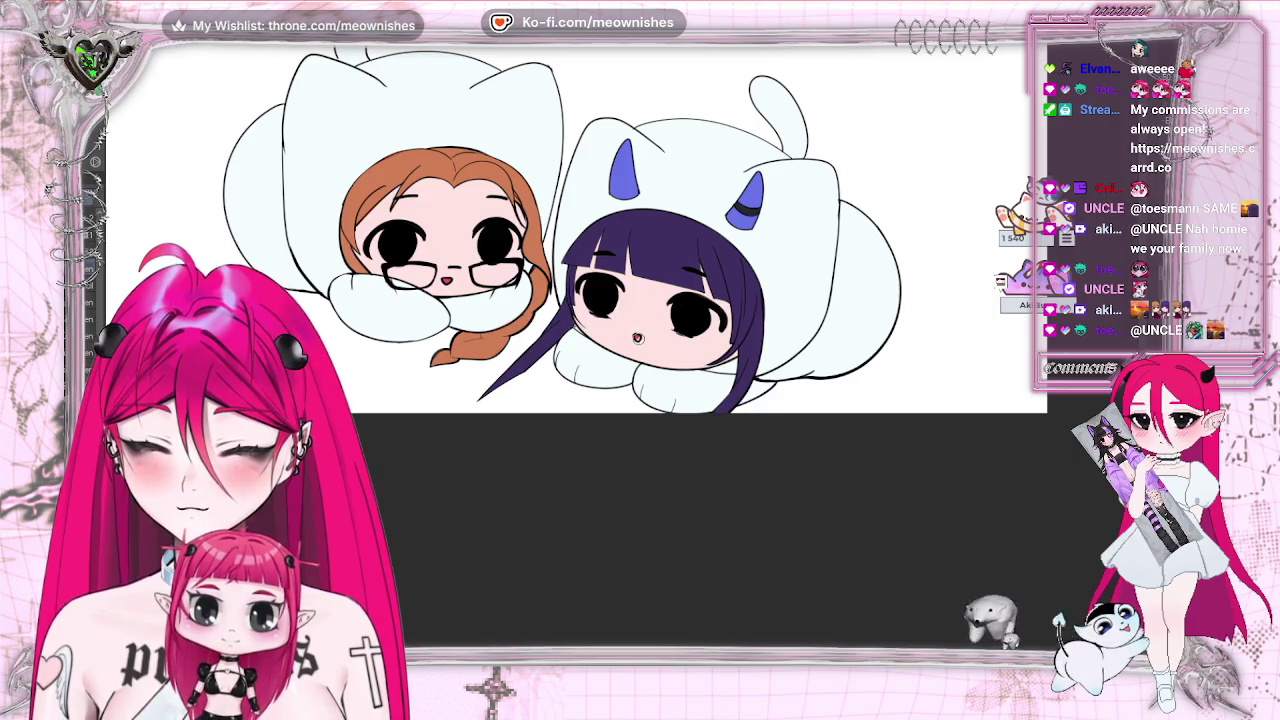
scroll(615, 335, "down", 4)
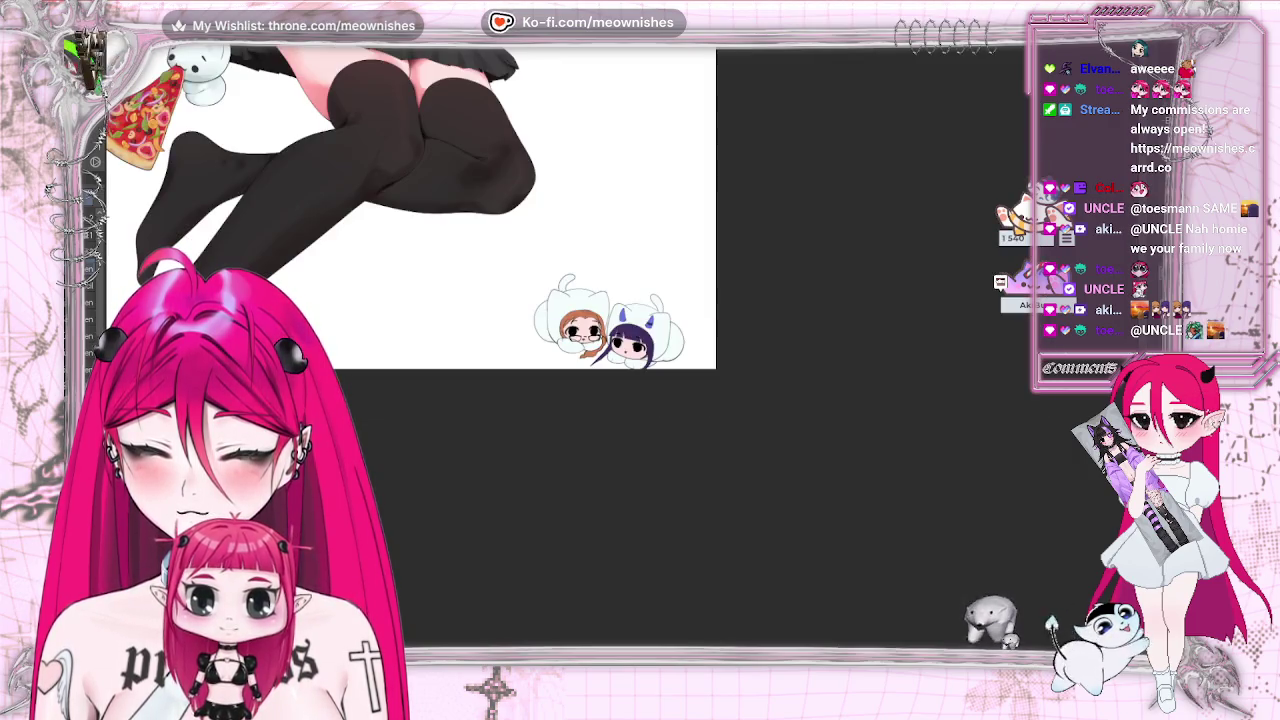
scroll(615, 335, "down", 2)
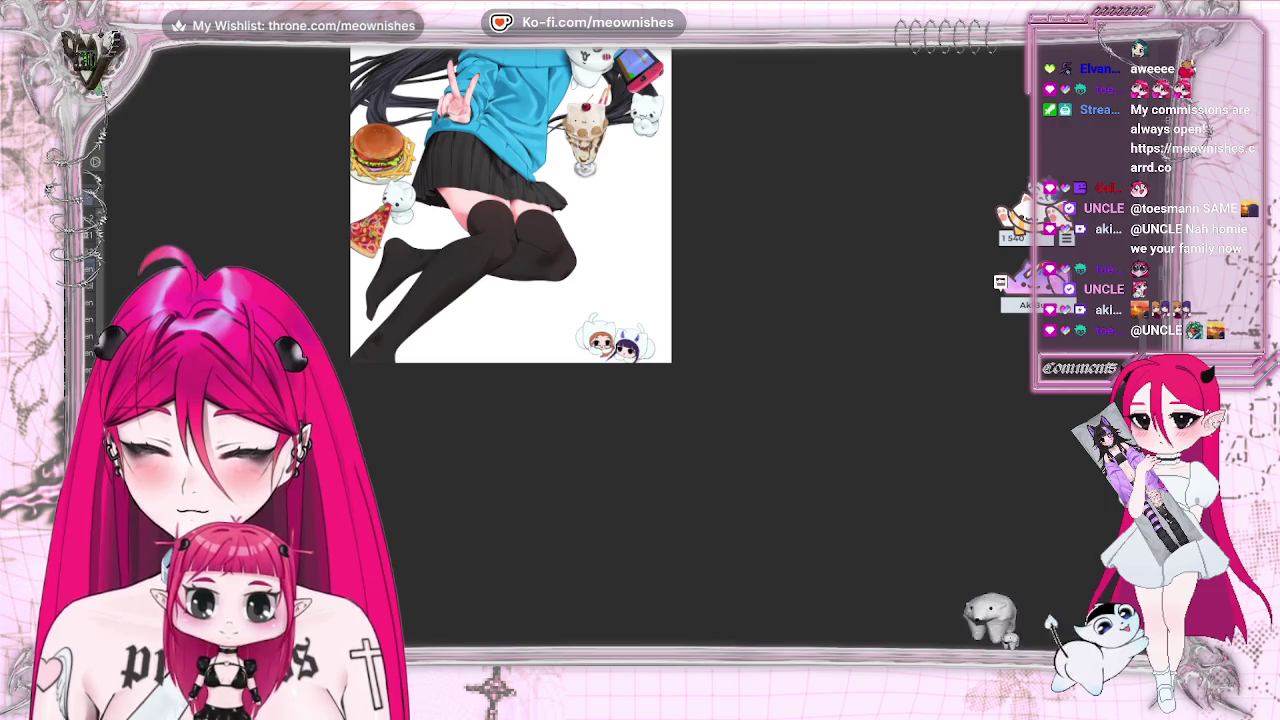
scroll(615, 335, "up", 1)
scroll(615, 335, "down", 1)
scroll(615, 335, "up", 3)
scroll(615, 335, "down", 3)
scroll(615, 335, "up", 3)
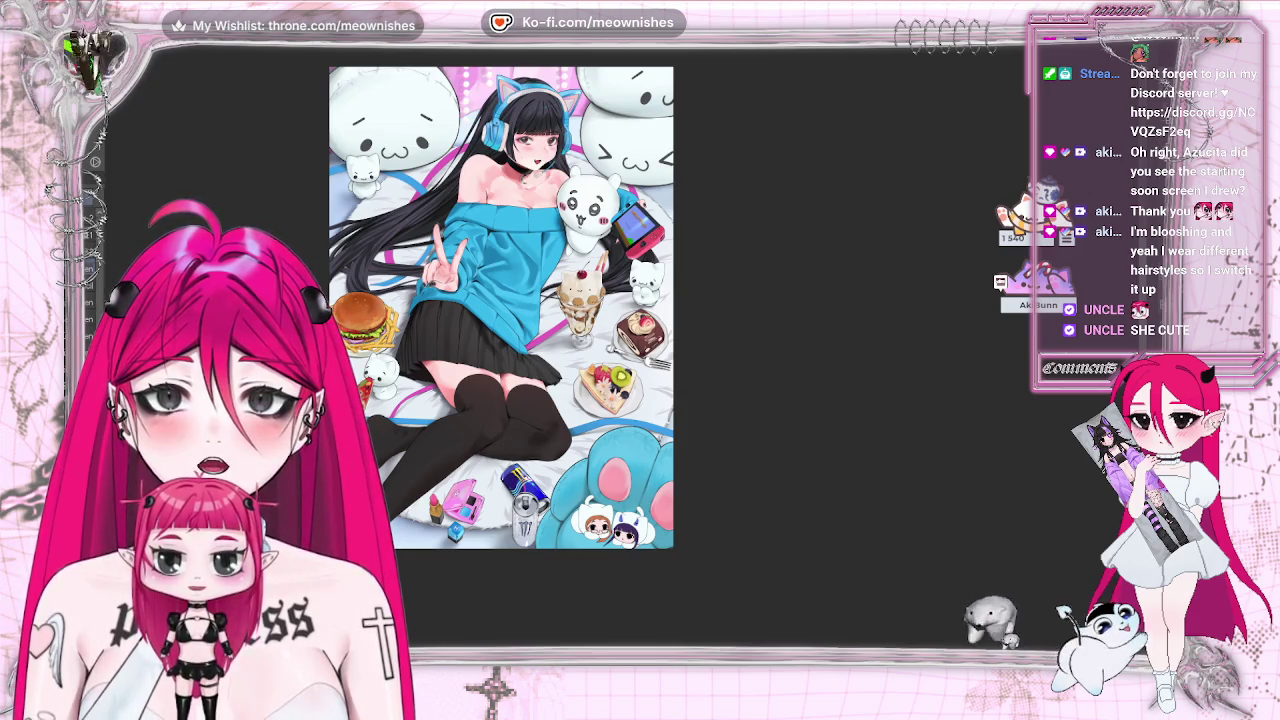
key("alt+Tab")
key("alt+Tab")
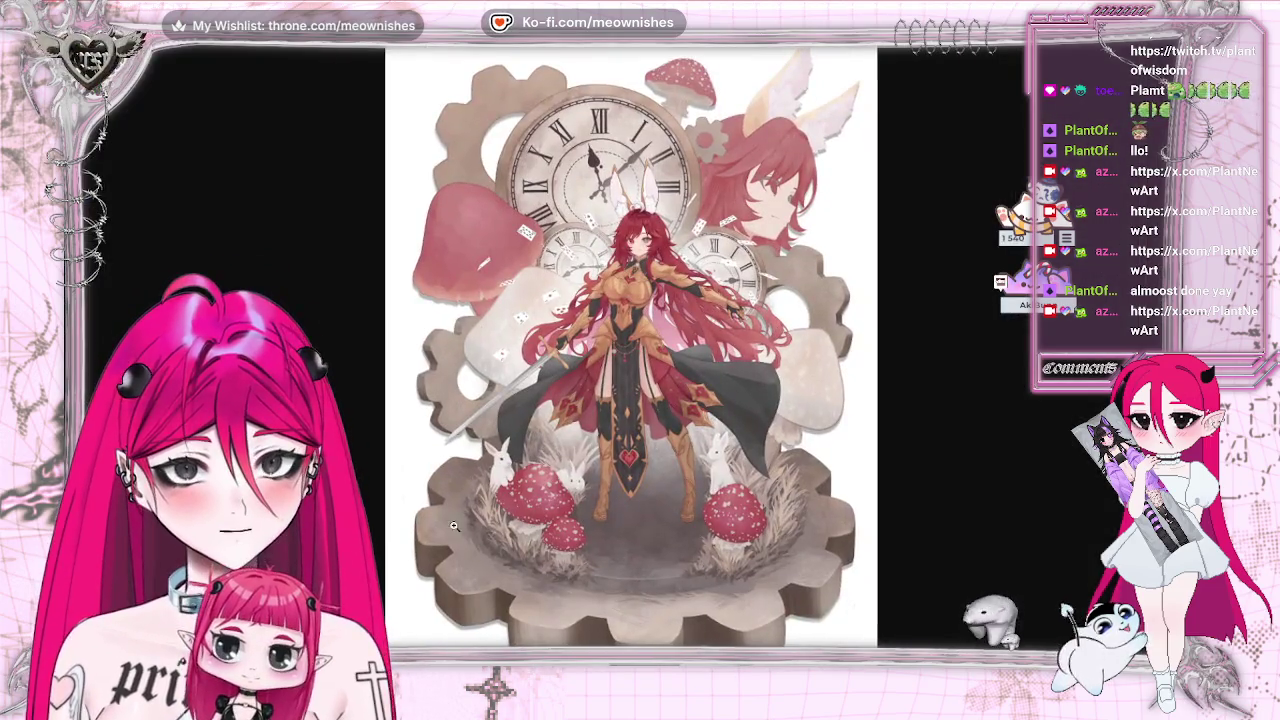
- Zoom in on the red-spotted mushrooms and white rabbits in the Starting Soon WIP image
left_click(453, 525)
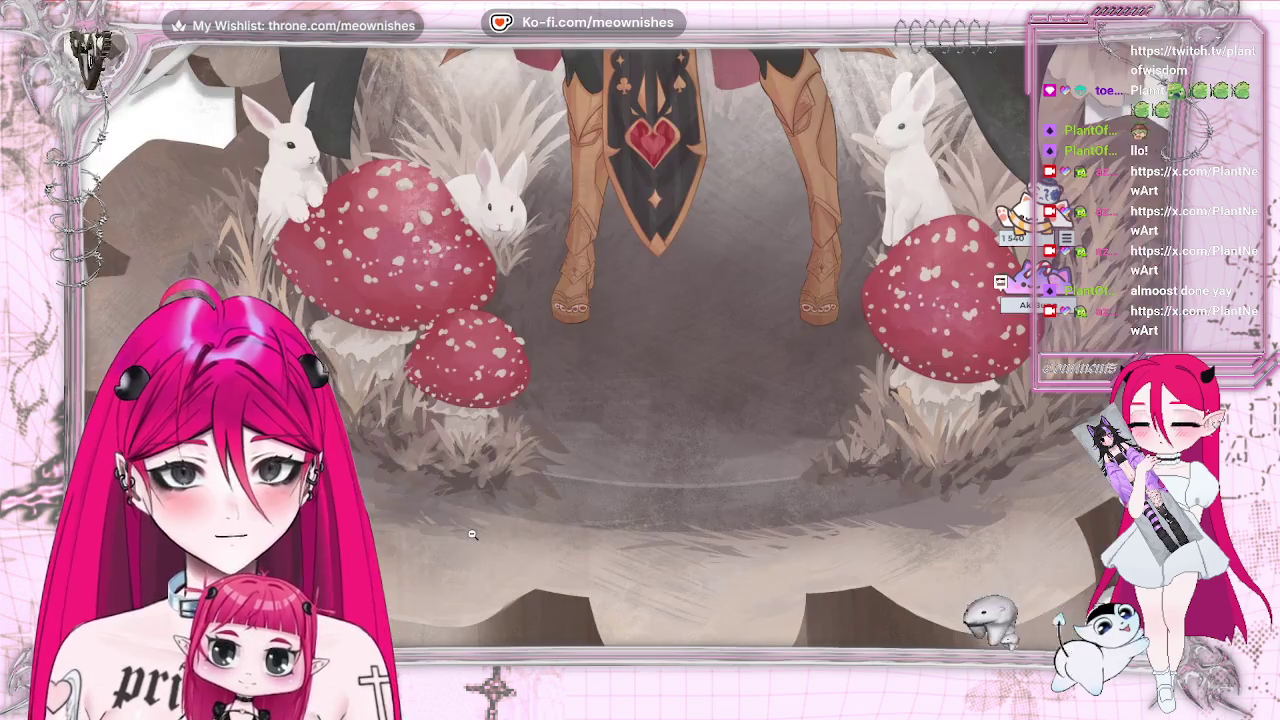
scroll(423, 195, "up", 3)
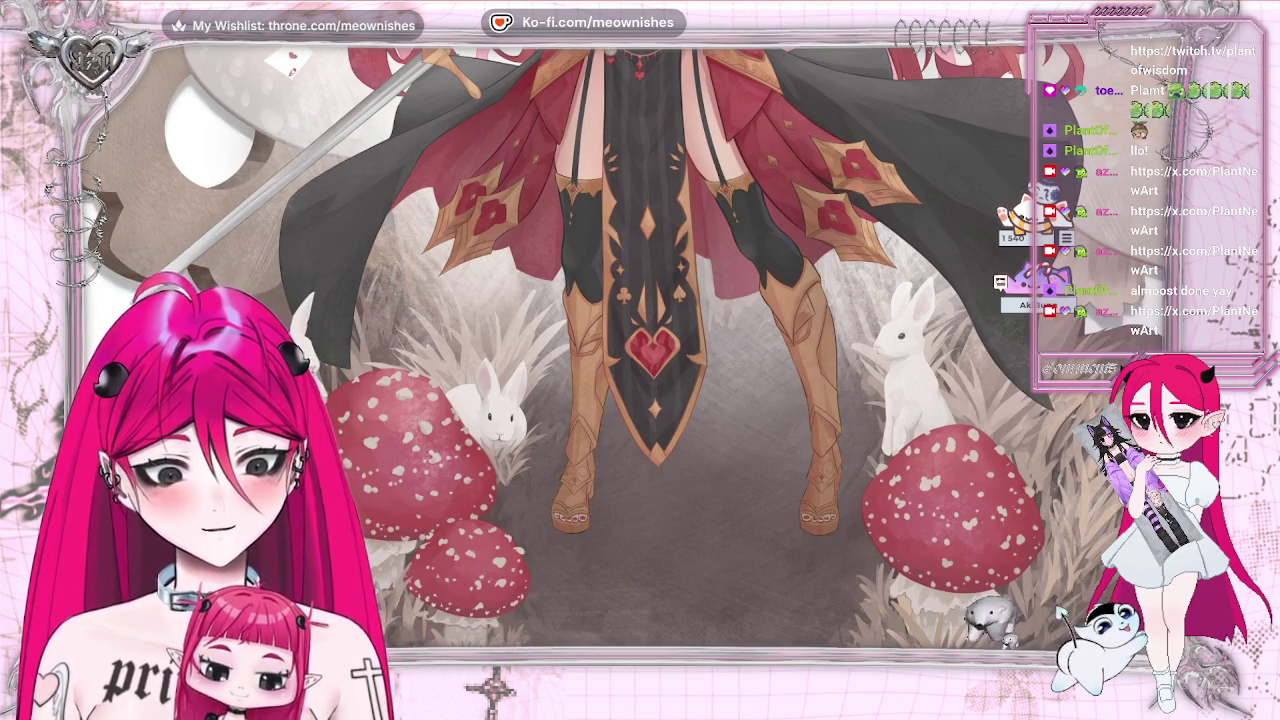
scroll(534, 564, "down", 3)
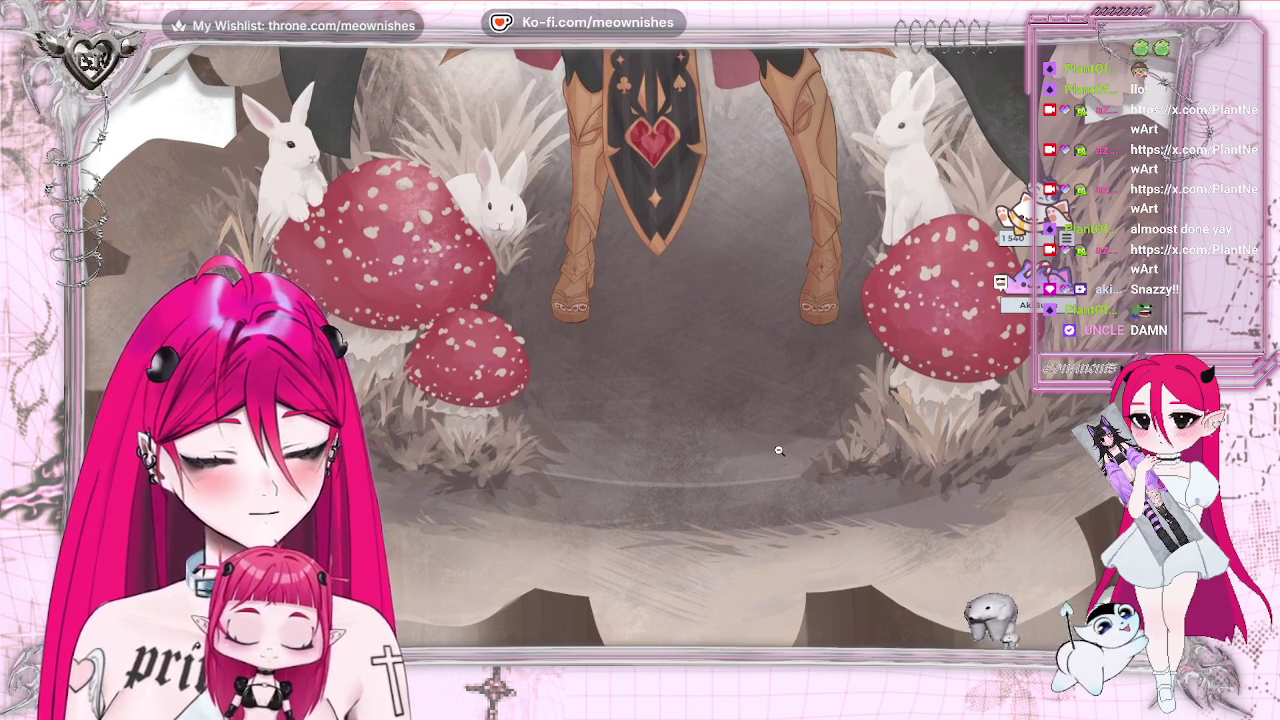
scroll(779, 451, "down", 3)
scroll(900, 530, "up", 5)
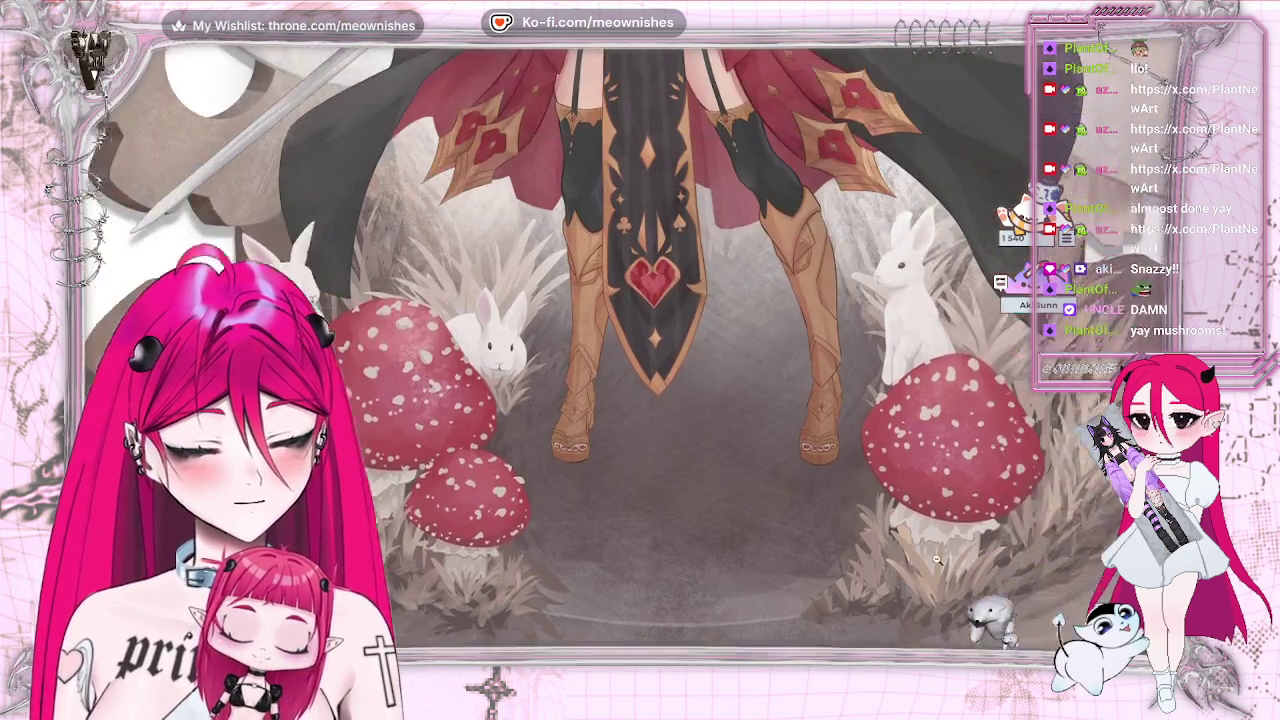
scroll(800, 445, "up", 3)
scroll(787, 434, "down", 3)
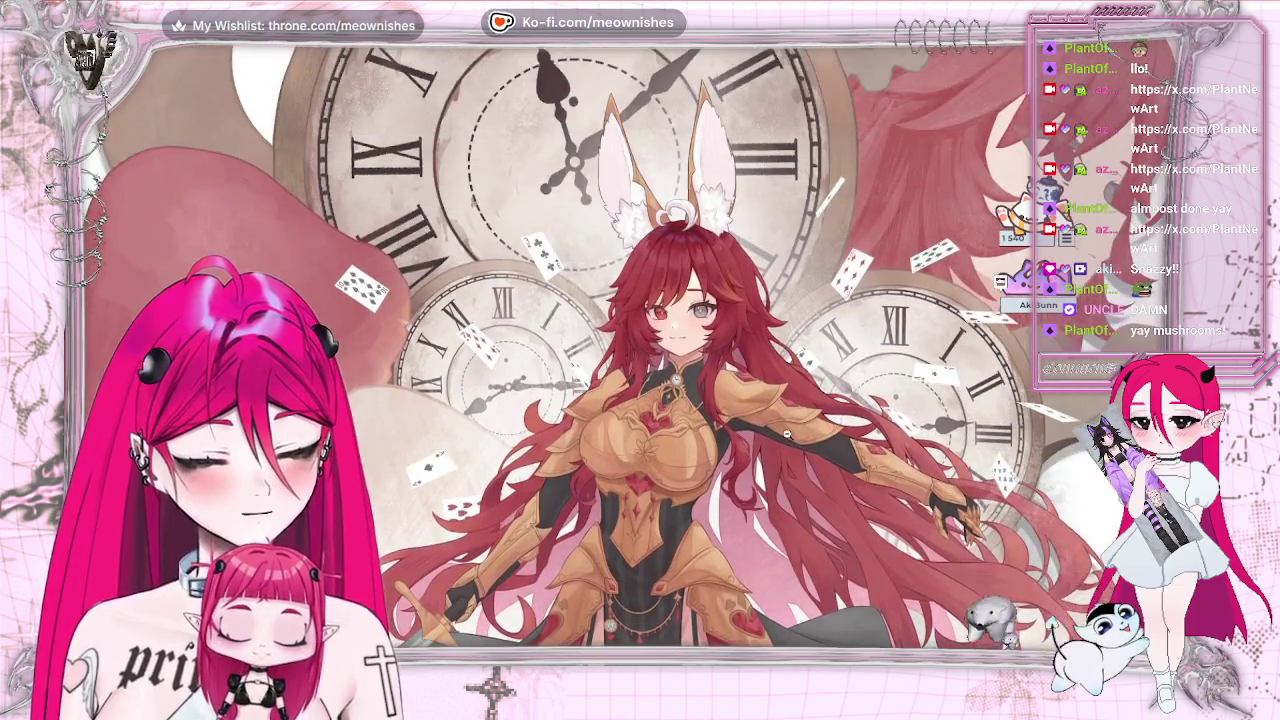
scroll(787, 434, "up", 1)
scroll(787, 434, "up", 5)
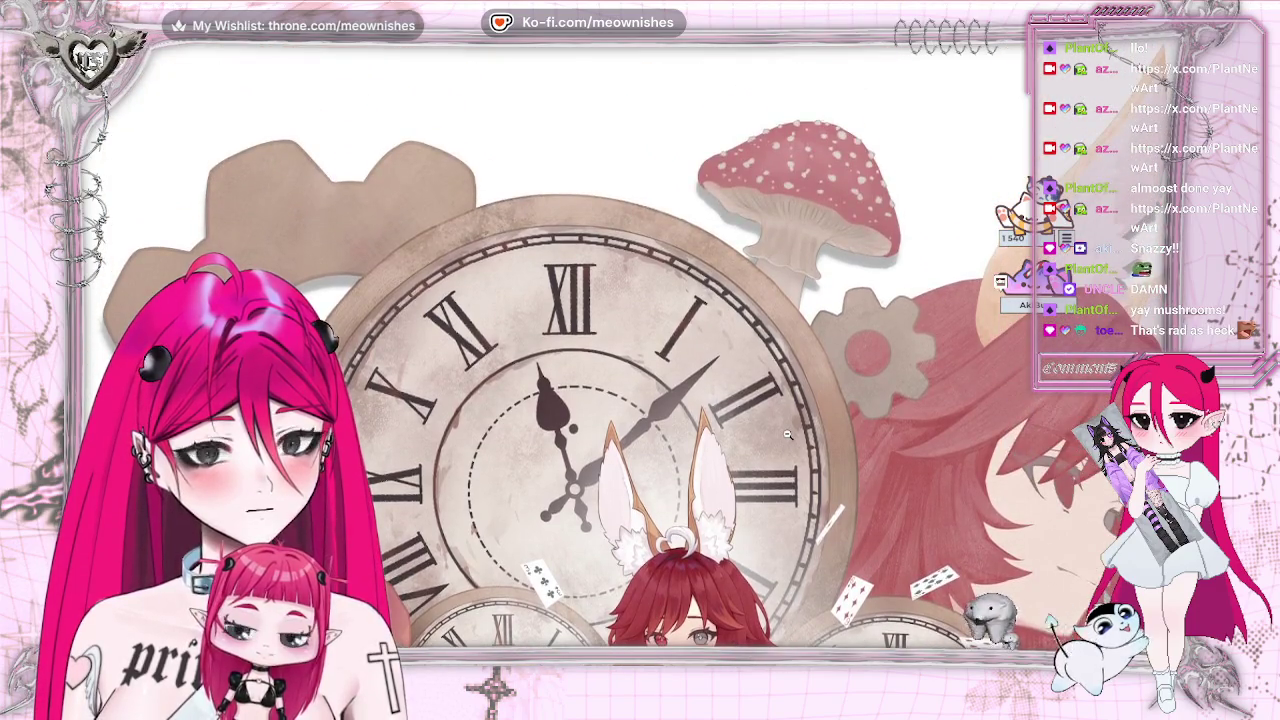
scroll(787, 434, "down", 5)
scroll(698, 374, "down", 5)
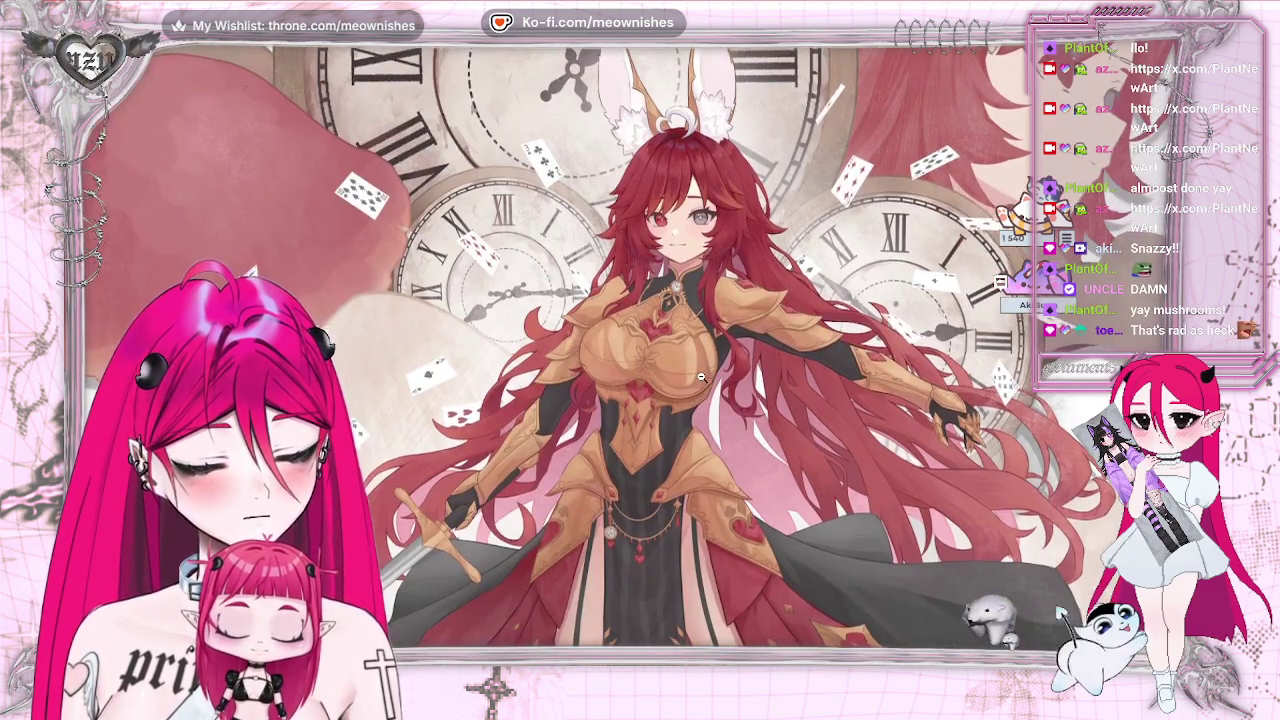
scroll(702, 377, "down", 3)
scroll(690, 350, "up", 1)
scroll(650, 280, "up", 3)
scroll(608, 205, "up", 3)
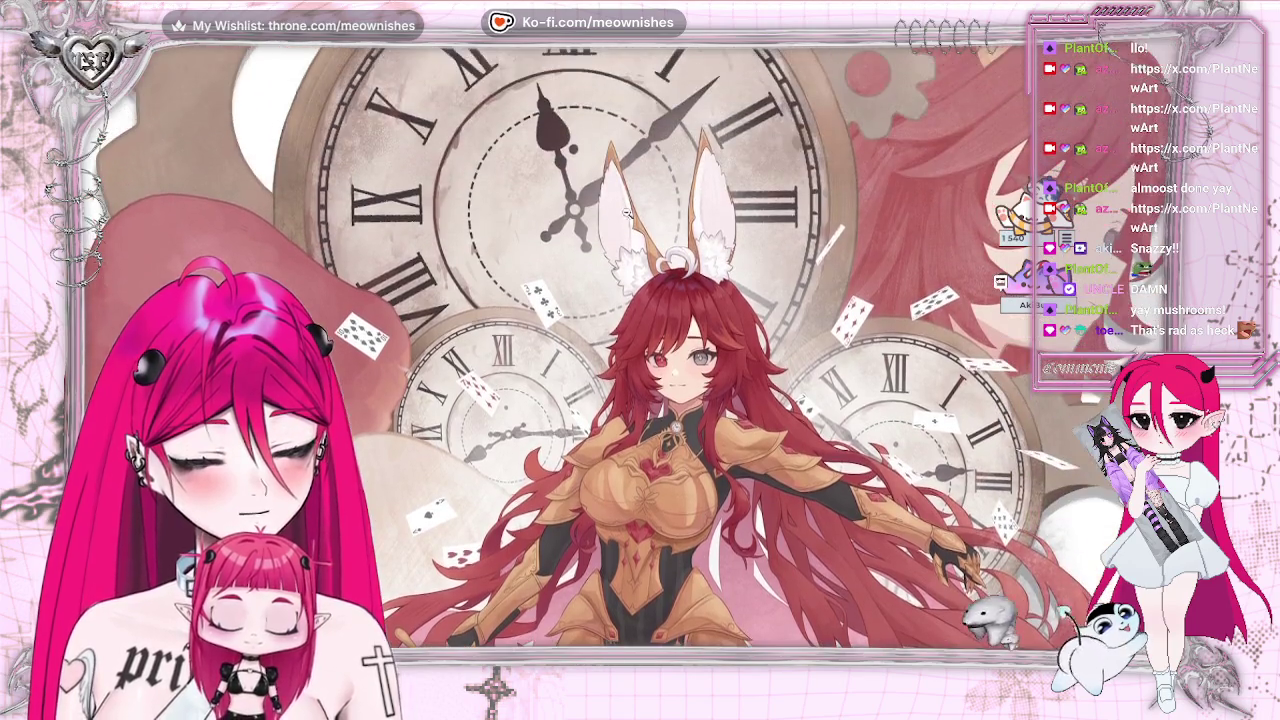
scroll(608, 205, "up", 1)
scroll(600, 195, "up", 3)
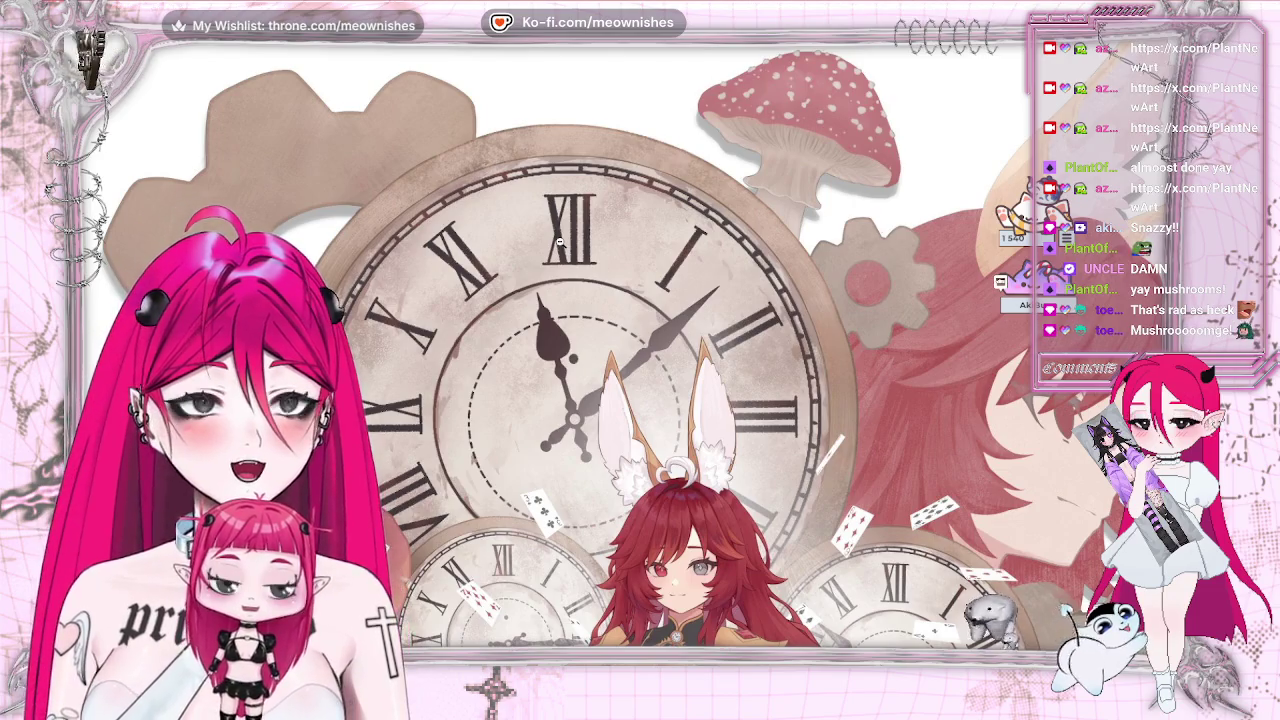
scroll(560, 243, "down", 1)
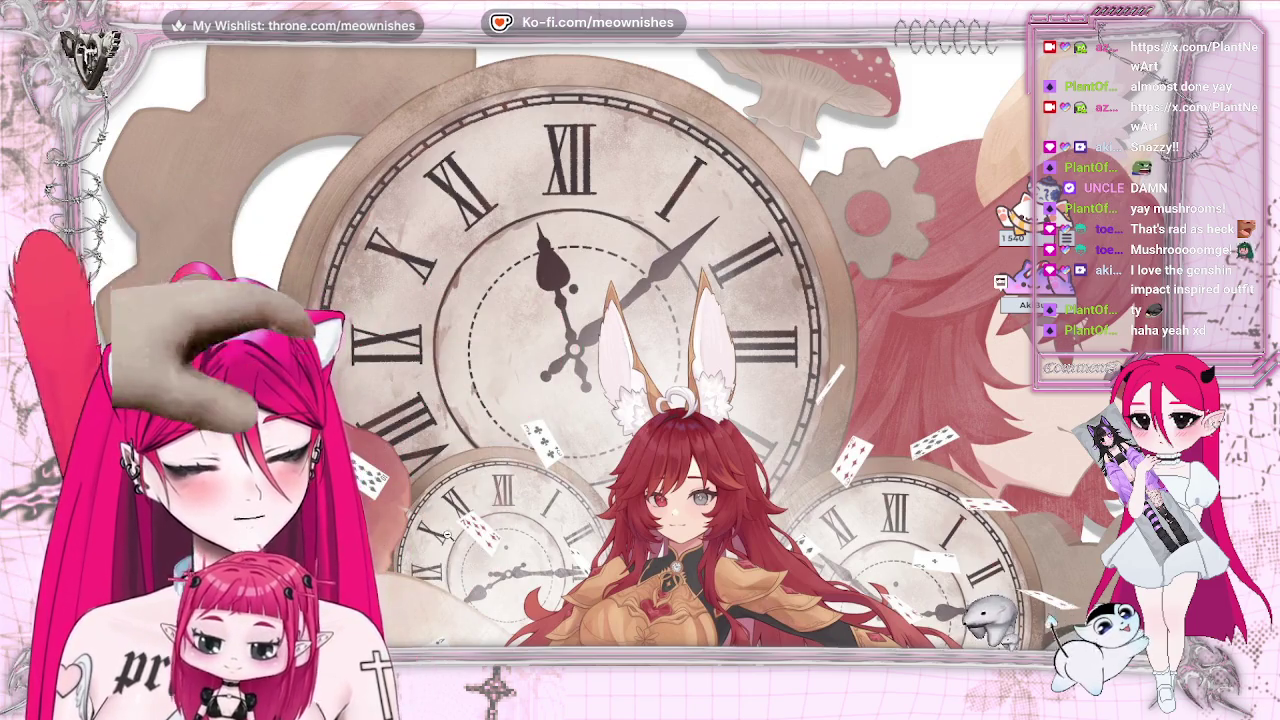
scroll(743, 240, "down", 3)
scroll(743, 240, "down", 3)
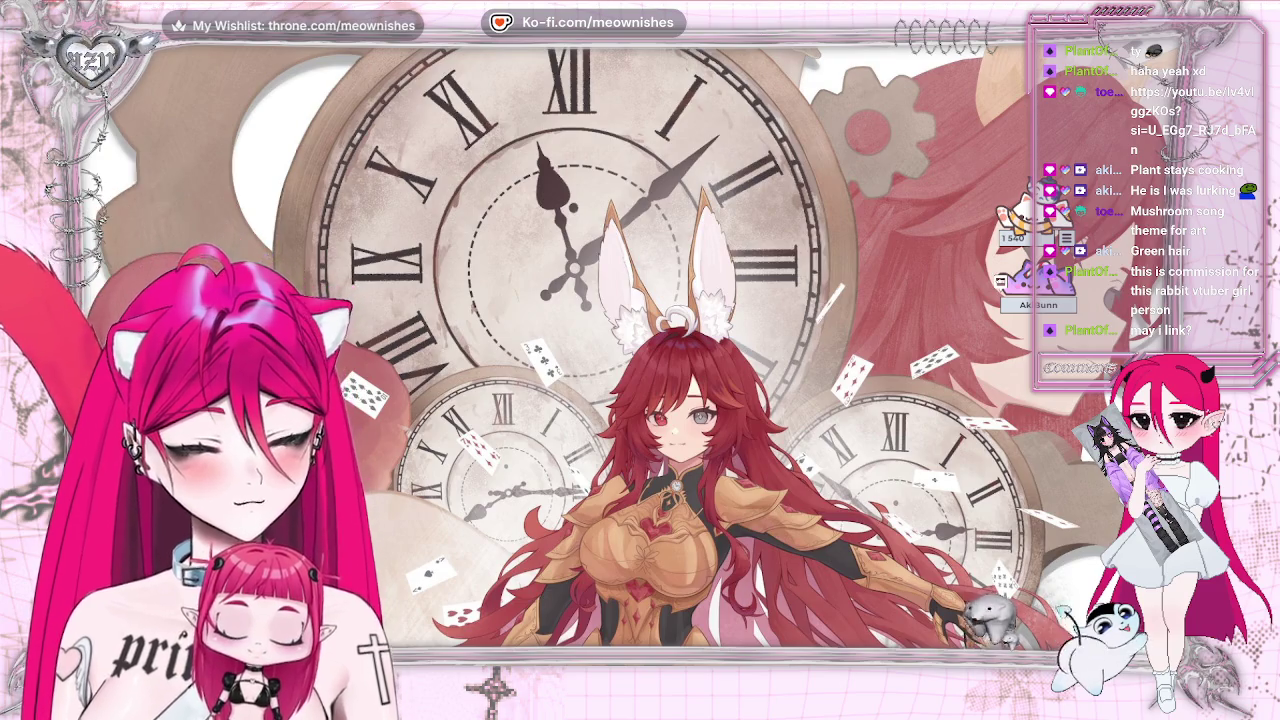
left_click(698, 351)
scroll(700, 360, "down", 5)
scroll(700, 363, "down", 5)
scroll(700, 363, "up", 5)
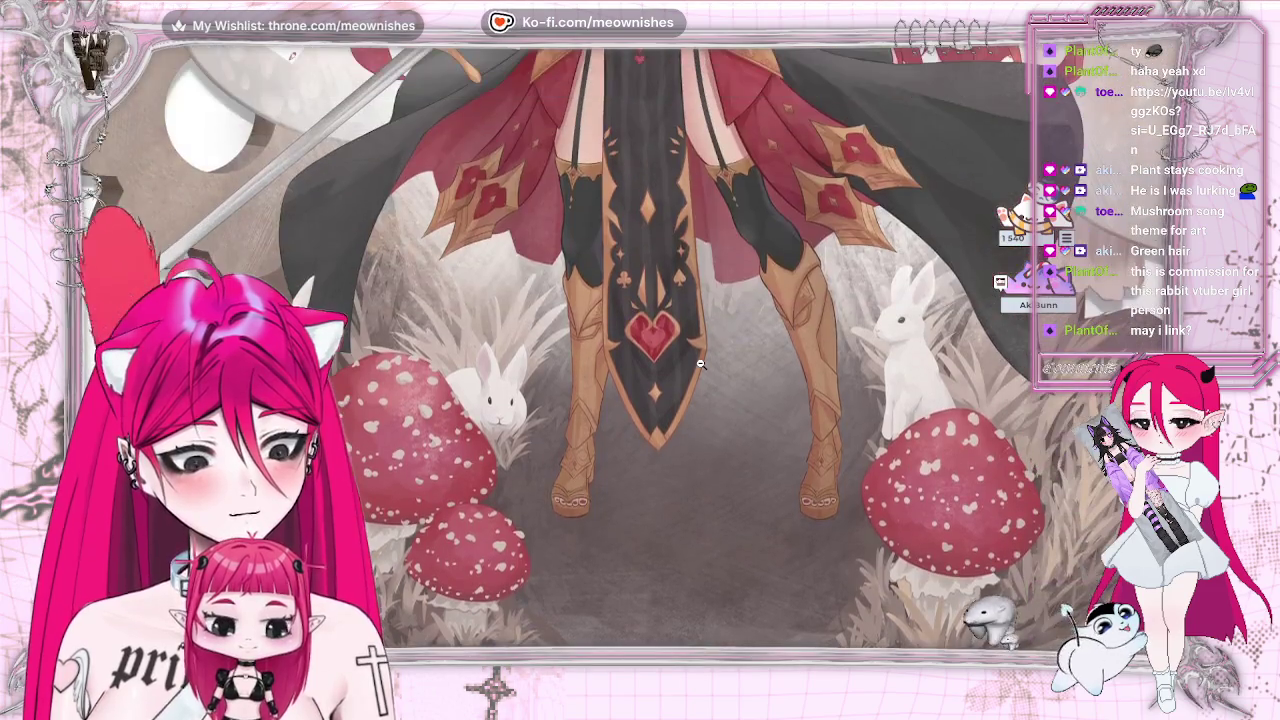
scroll(621, 252, "down", 4)
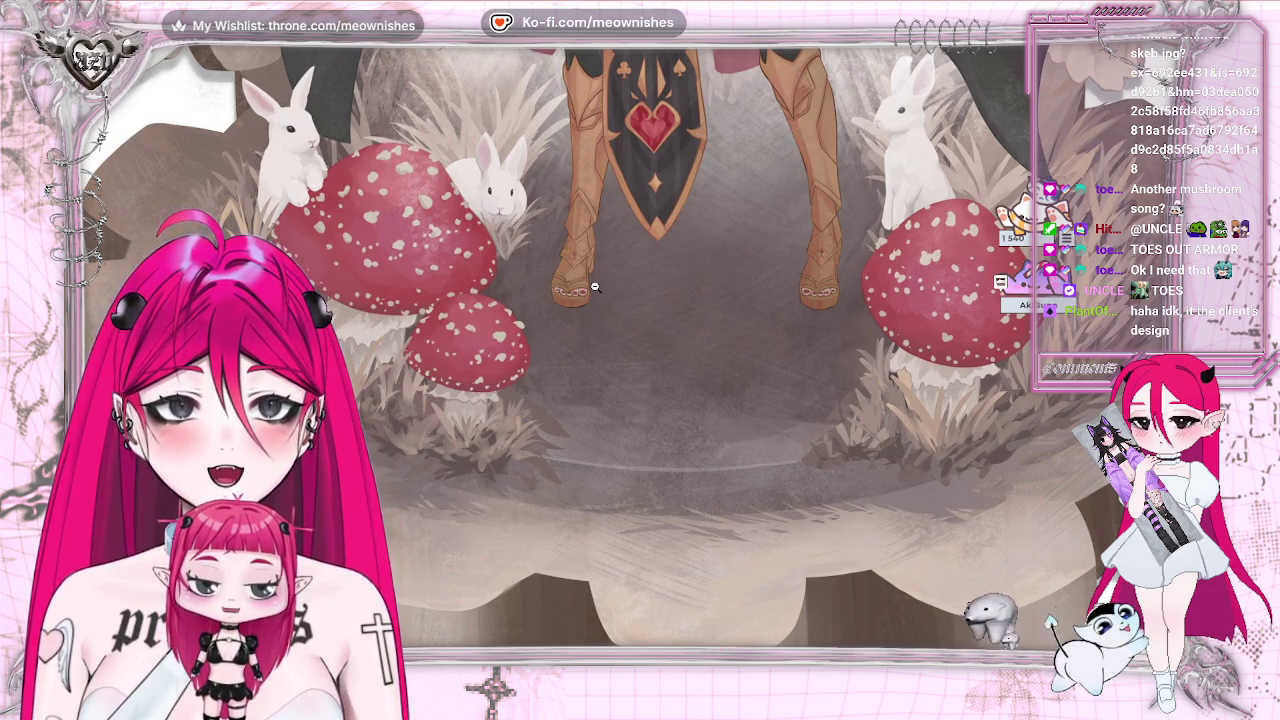
scroll(594, 287, "up", 5)
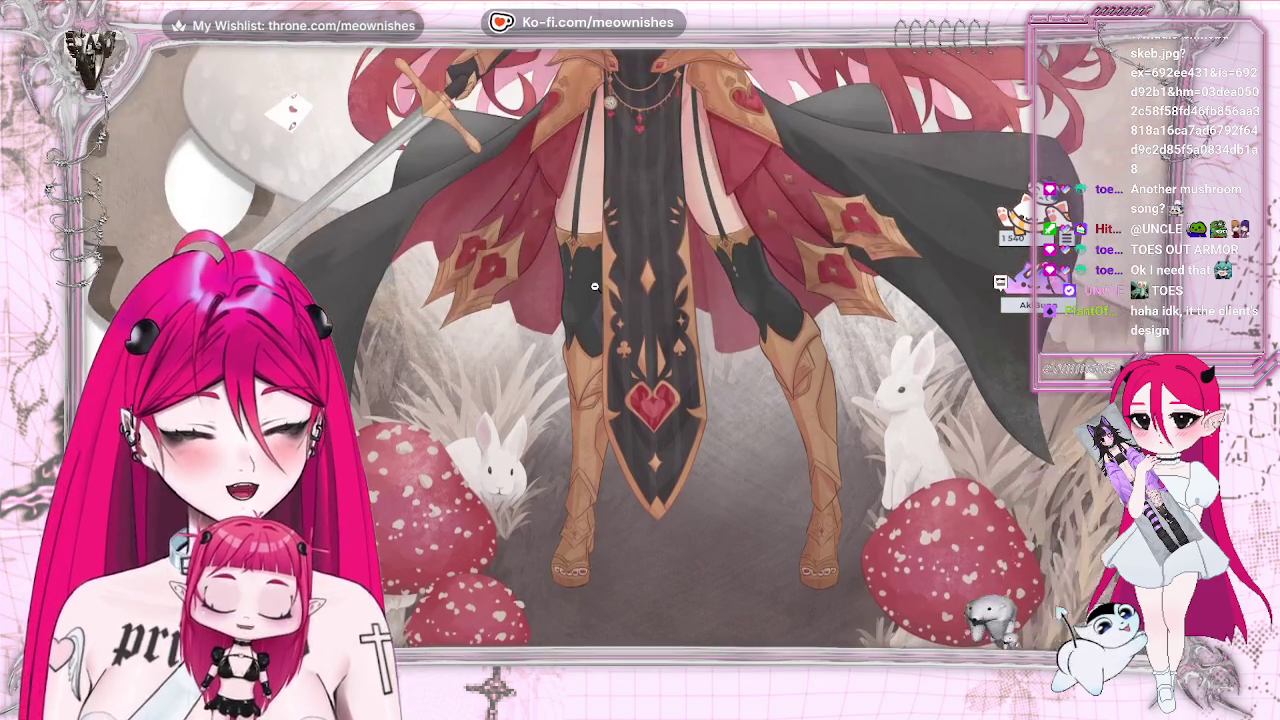
scroll(594, 287, "up", 10)
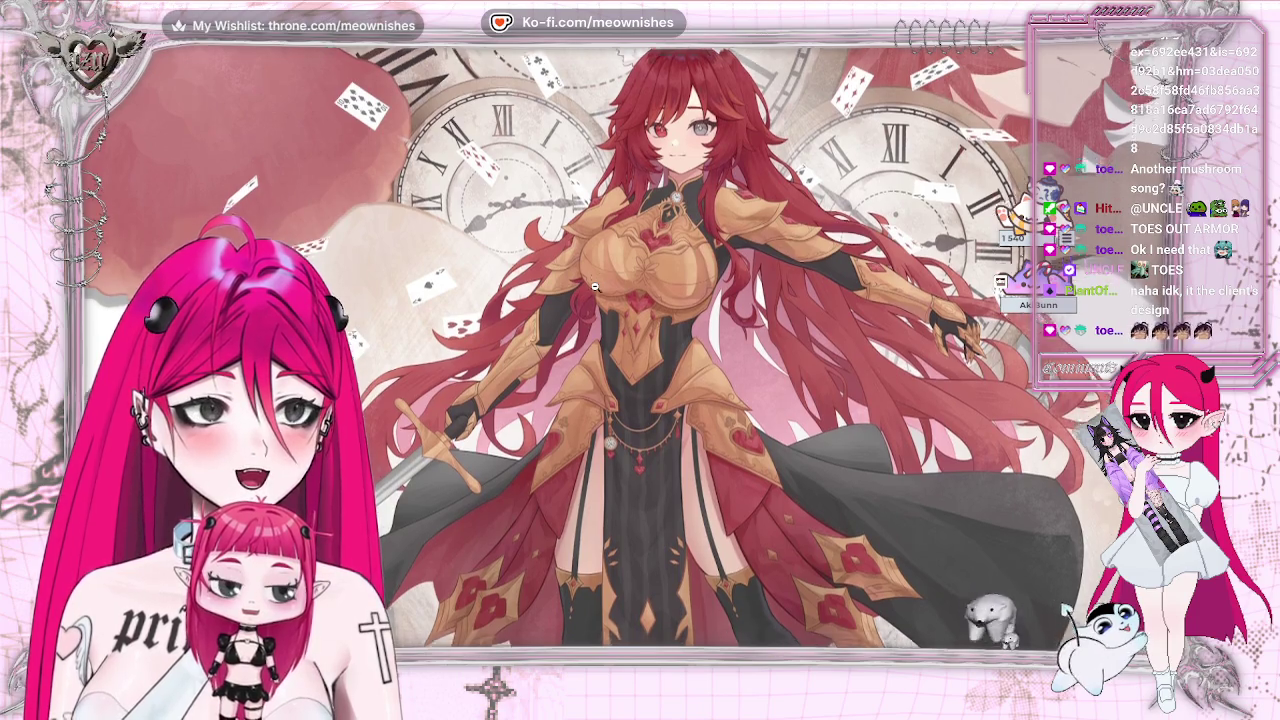
scroll(594, 287, "down", 8)
scroll(594, 287, "down", 3)
scroll(594, 286, "down", 3)
key("Right")
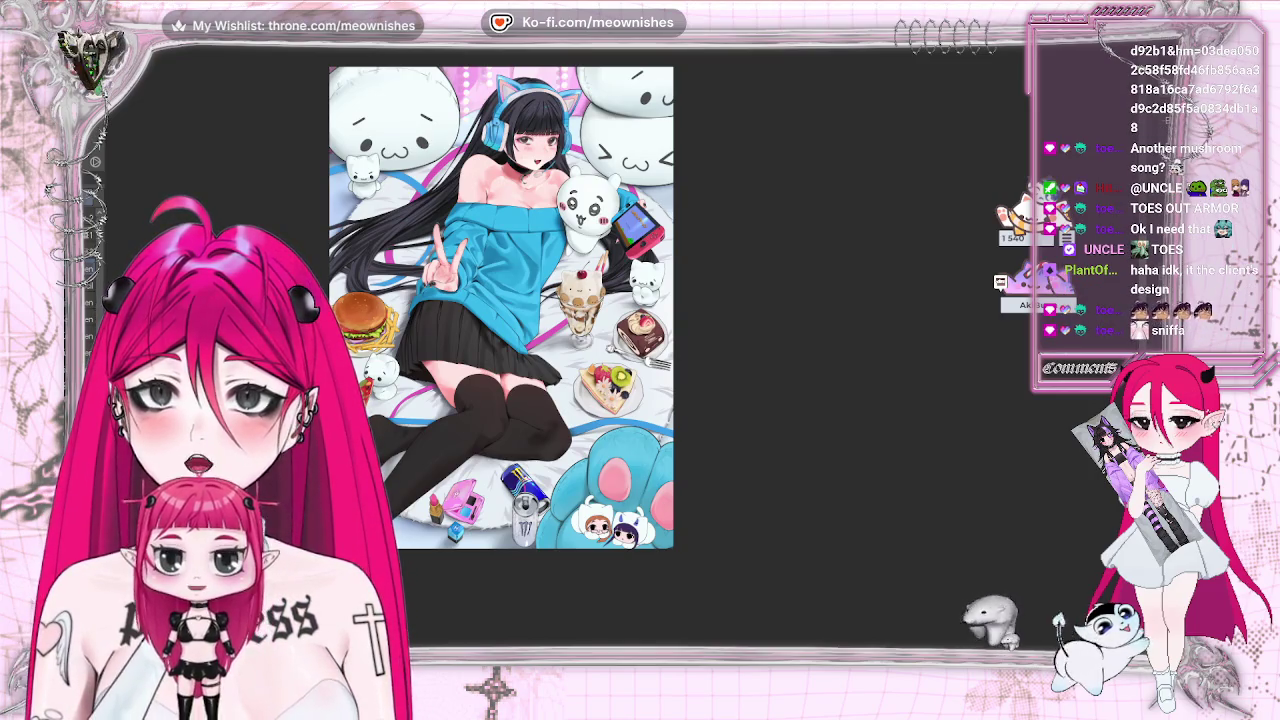
key("Right")
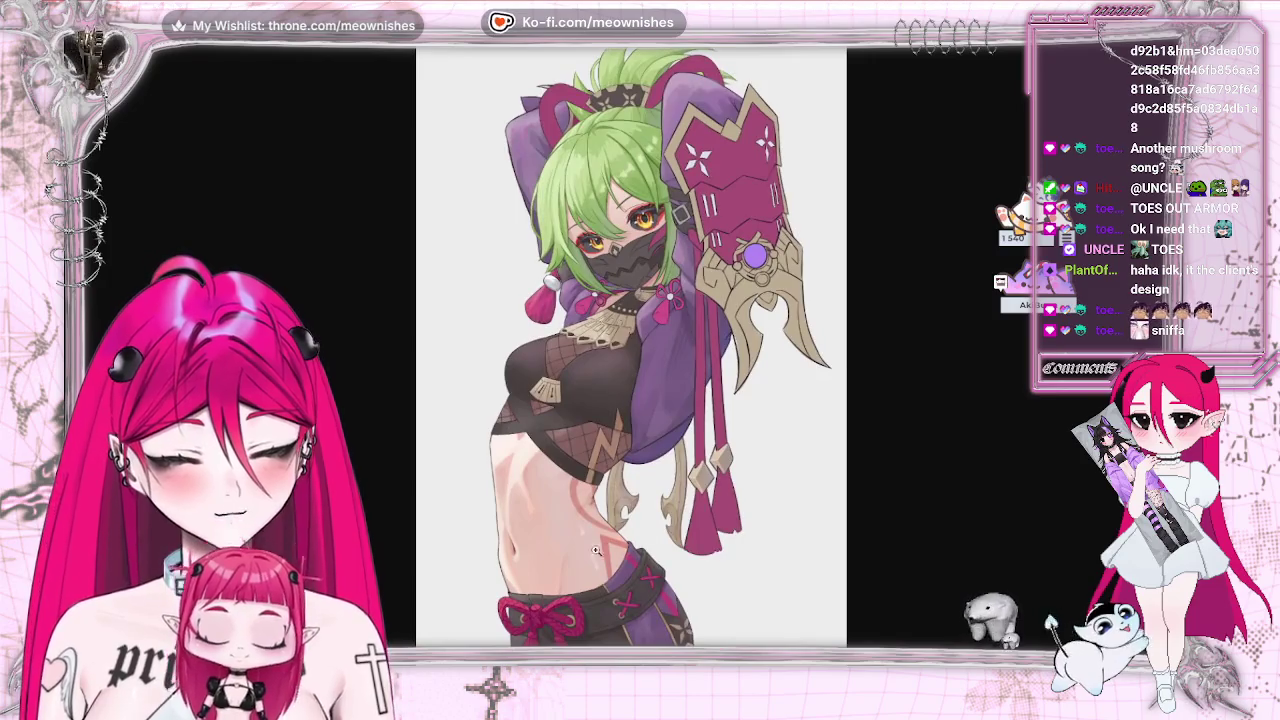
left_click(522, 599)
scroll(698, 401, "up", 3)
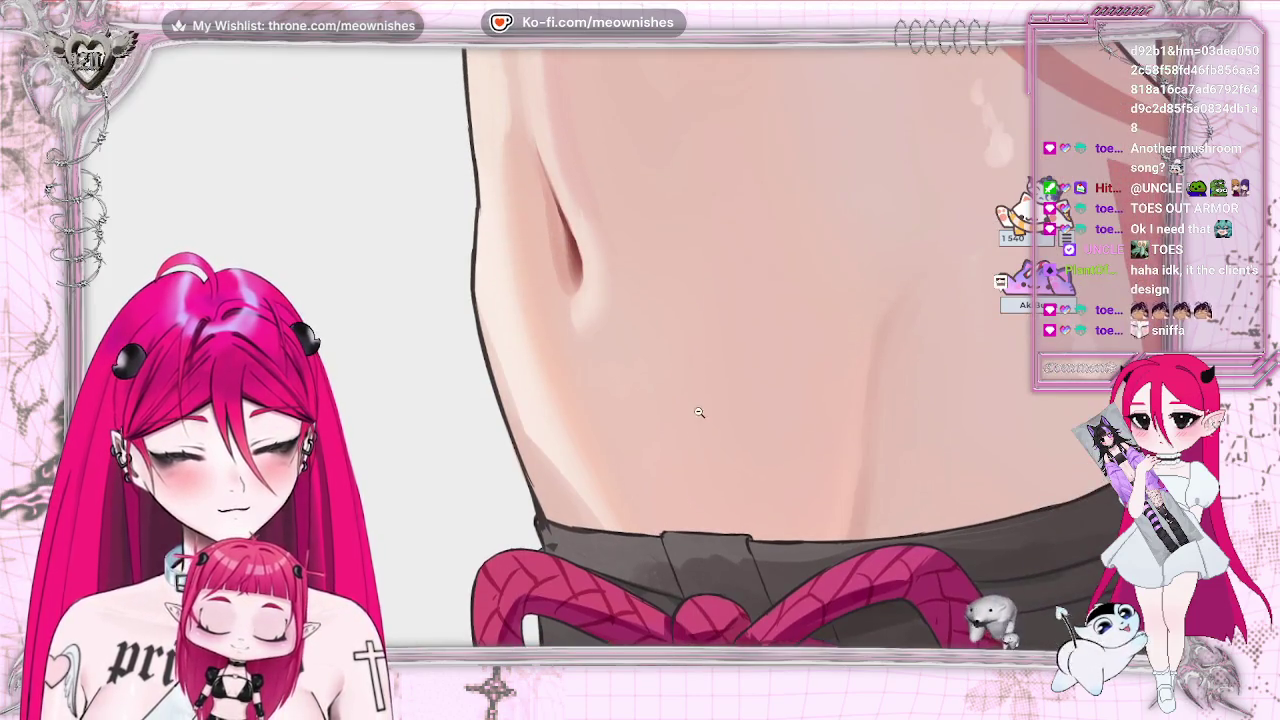
scroll(700, 408, "up", 2)
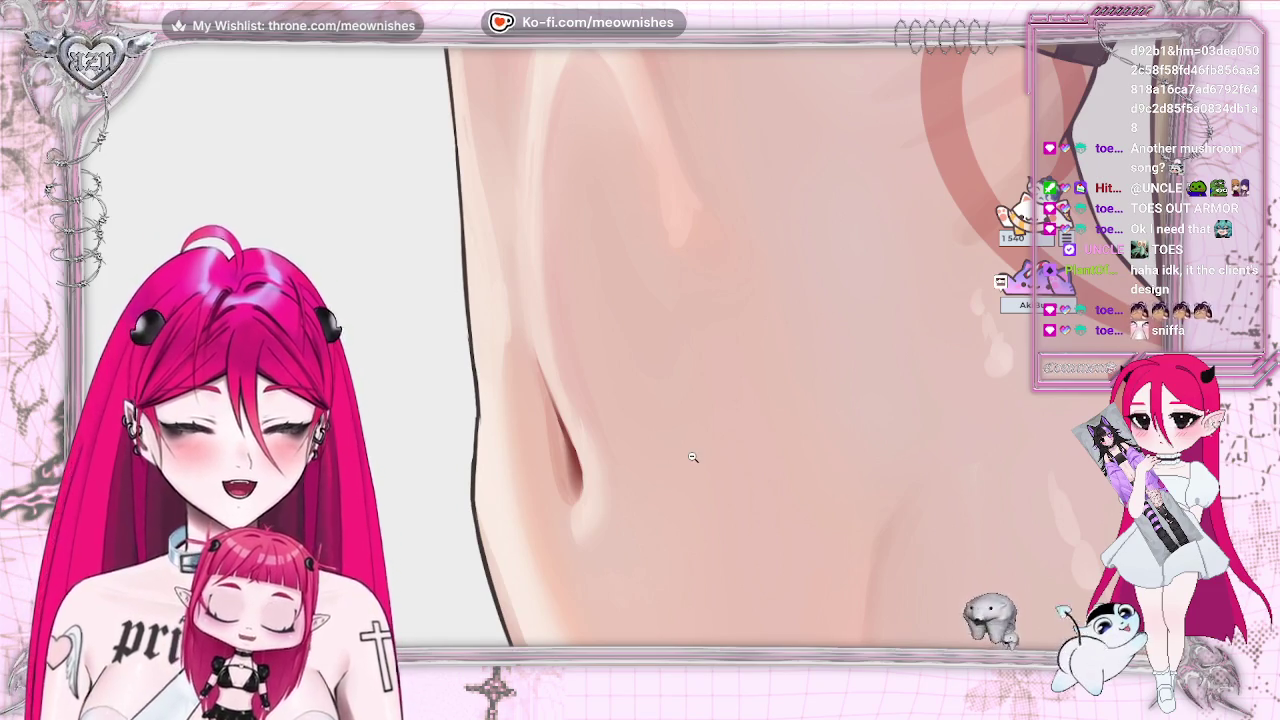
left_click(670, 362)
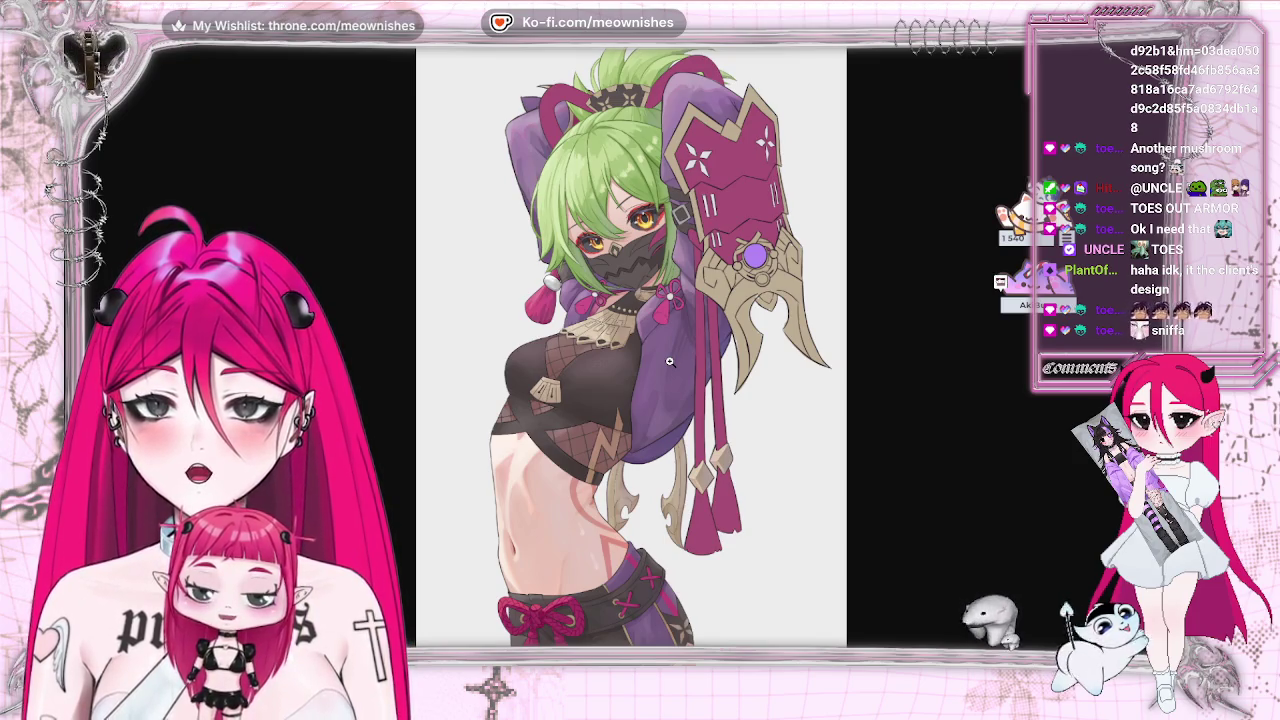
left_click(684, 230)
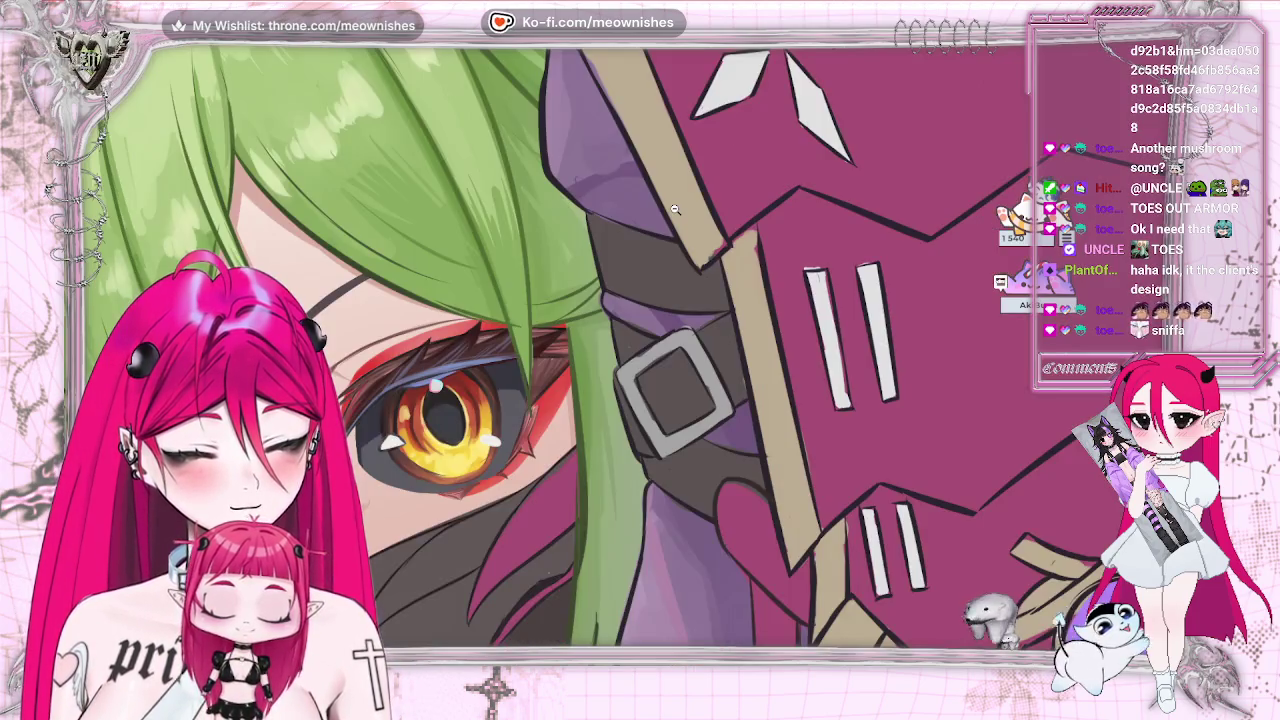
left_click(466, 328)
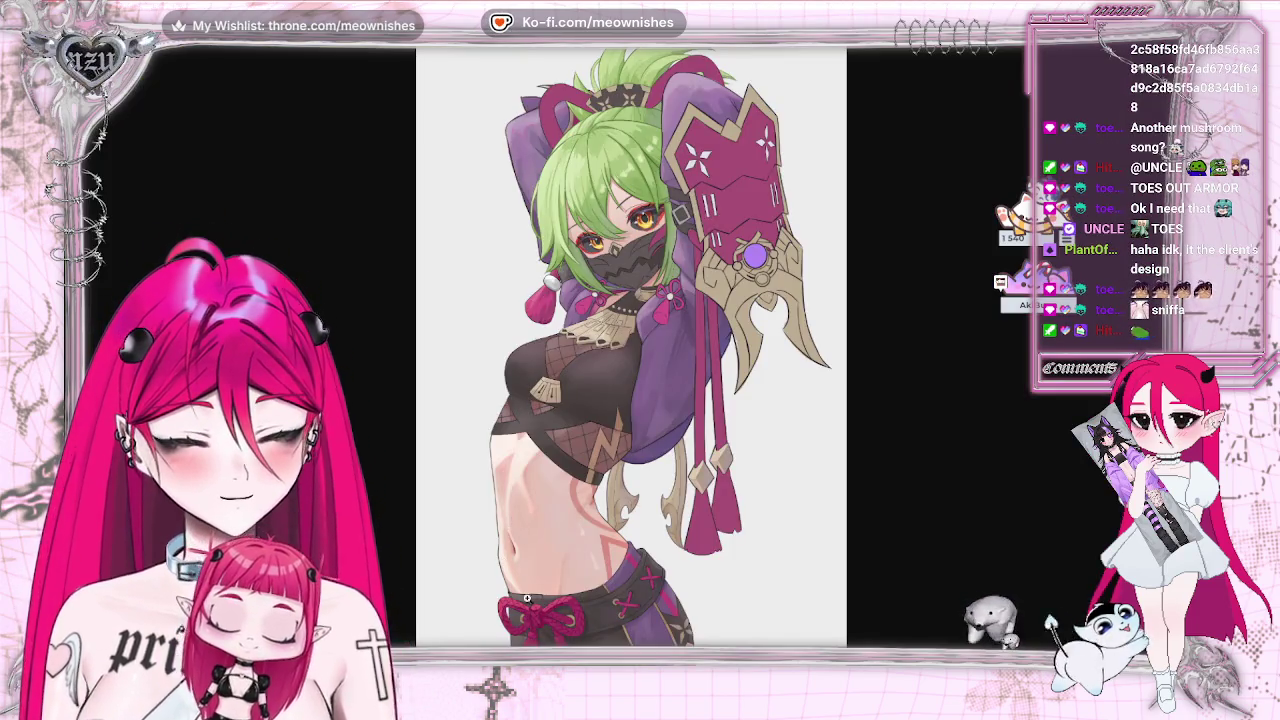
left_click(555, 609)
left_click_drag(542, 424, 485, 262)
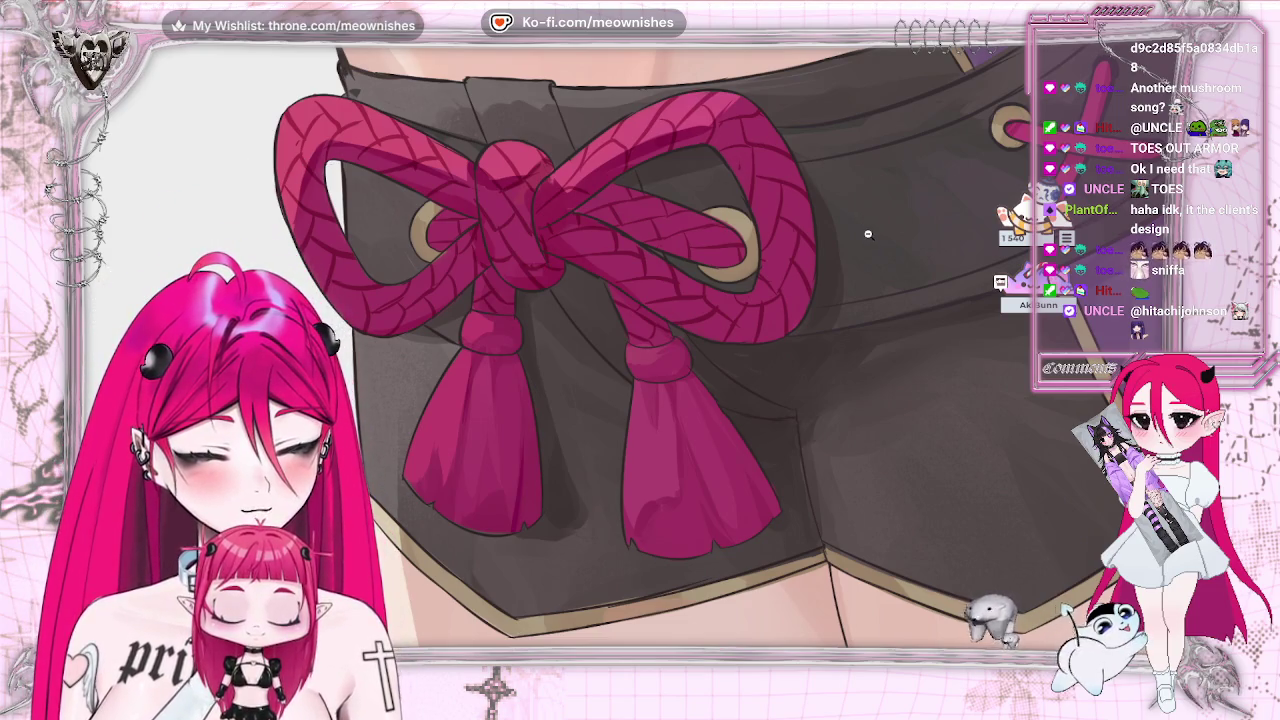
key("ctrl+0")
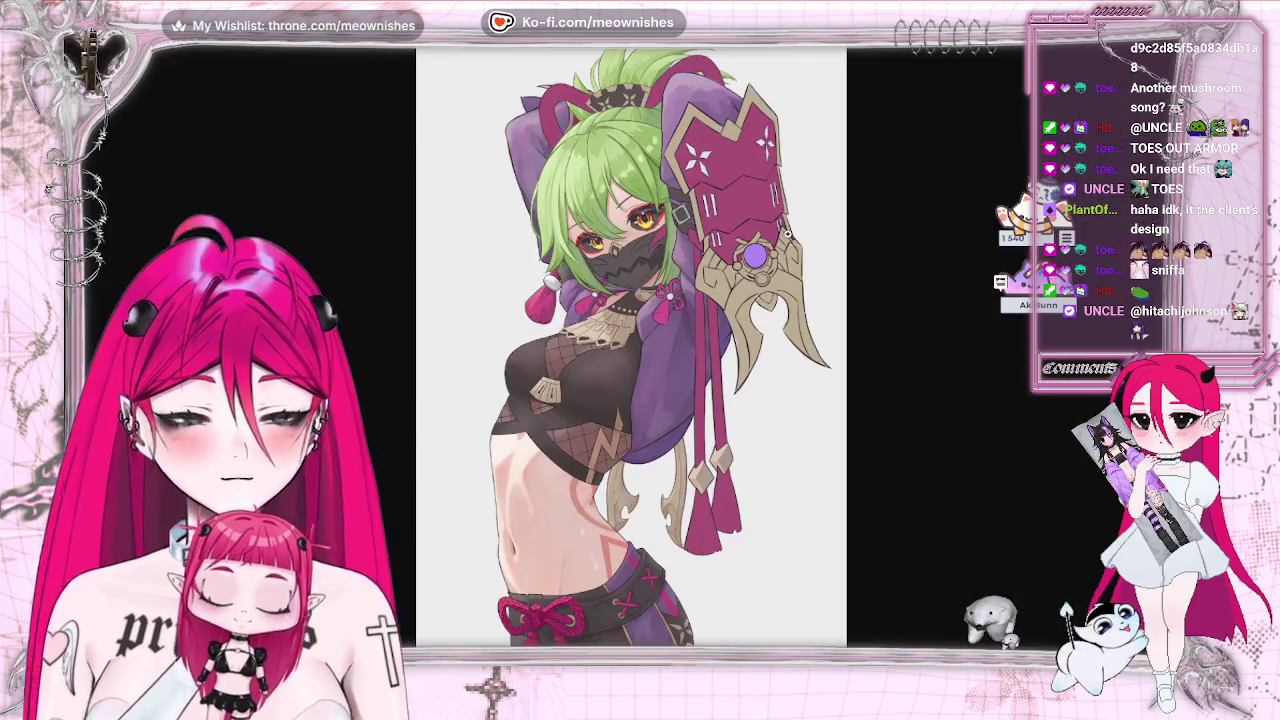
left_click_drag(717, 149, 631, 233)
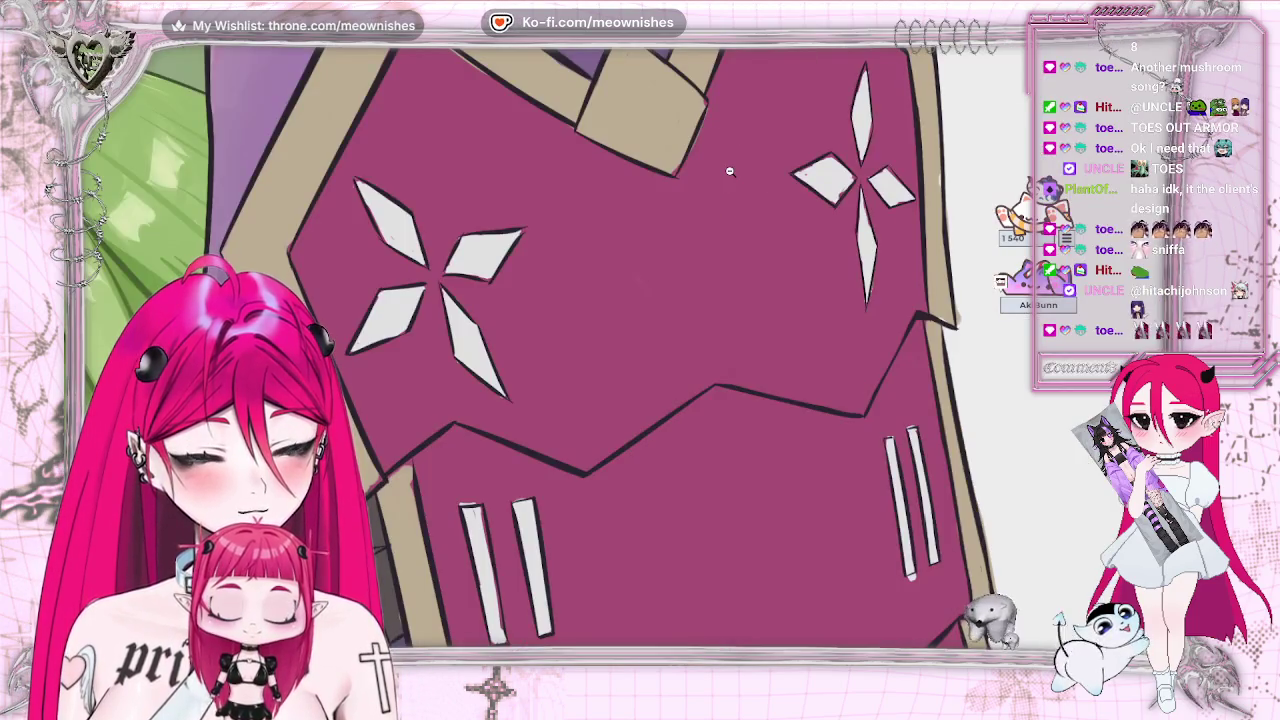
key("ctrl+0")
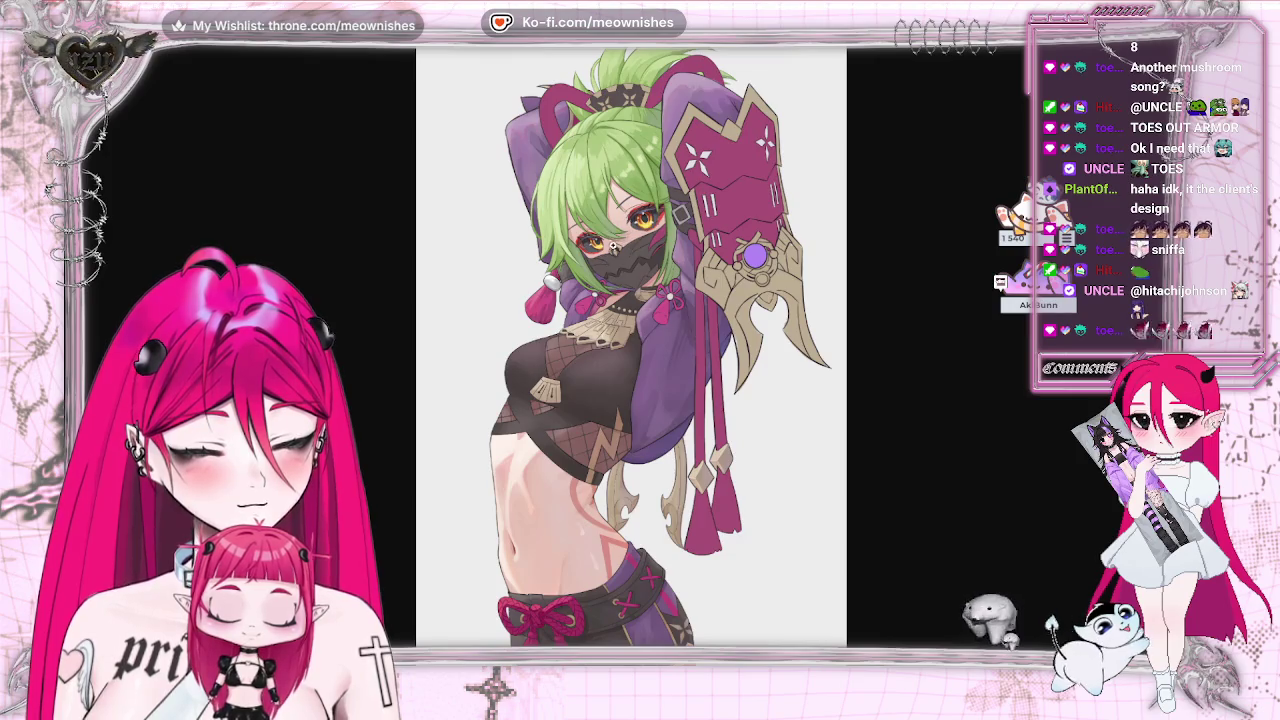
scroll(613, 245, "up", 5)
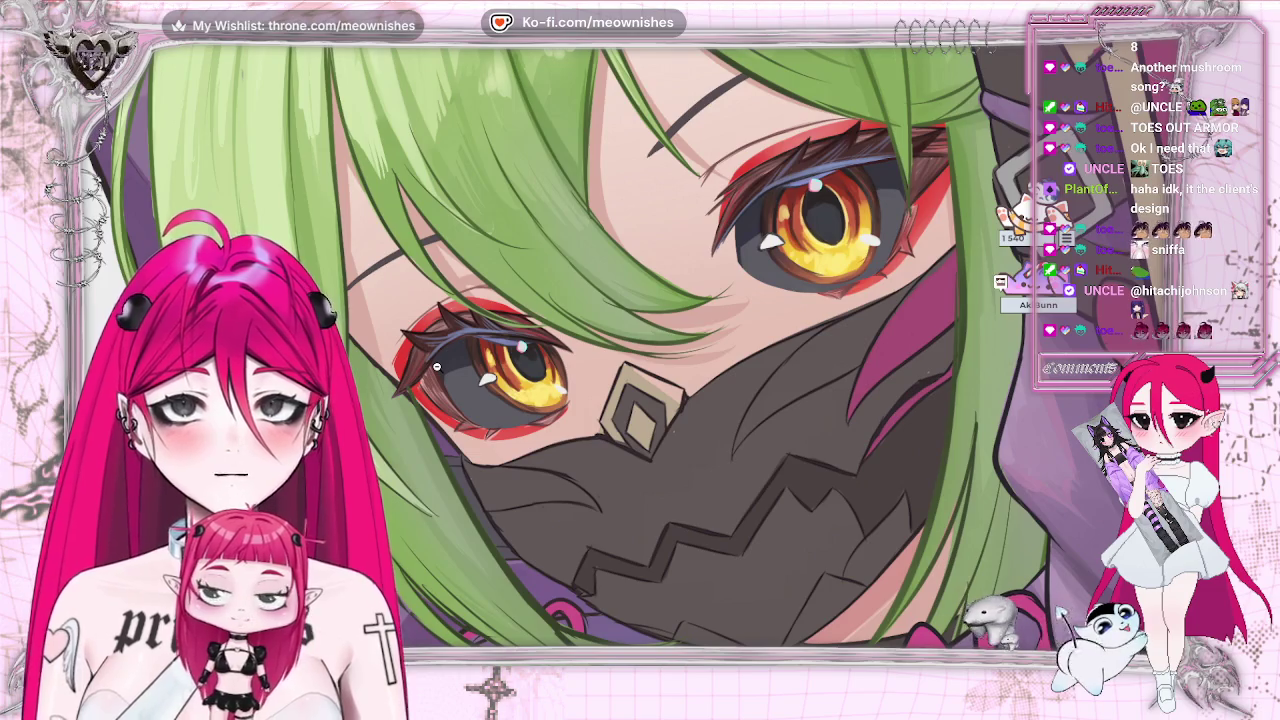
scroll(438, 362, "down", 5)
scroll(440, 361, "down", 5)
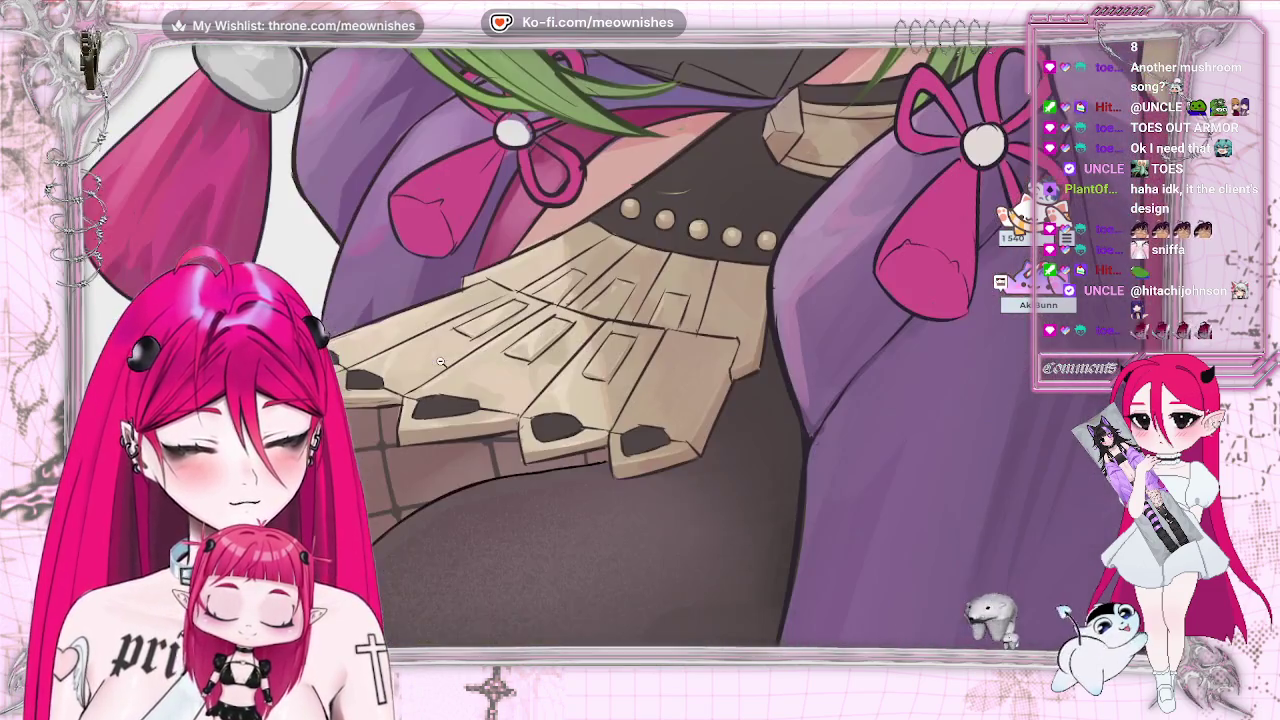
scroll(441, 361, "down", 1)
scroll(443, 360, "up", 2)
key("ctrl+0")
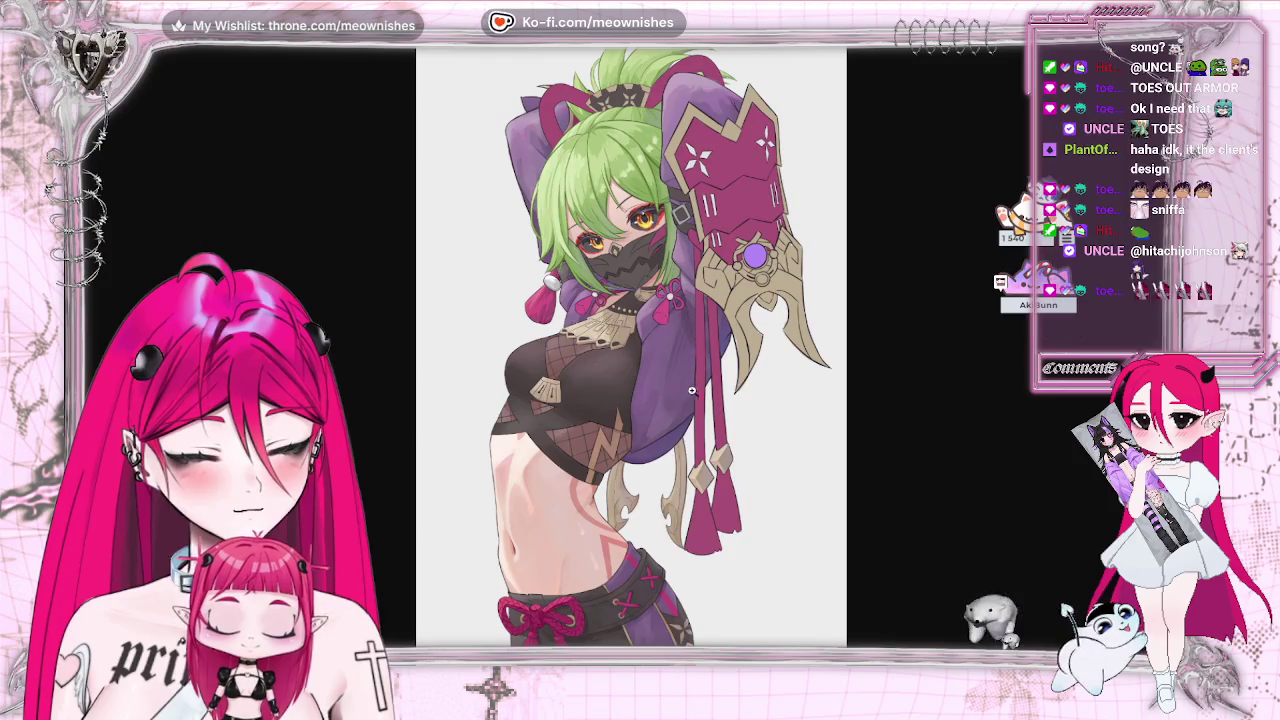
scroll(621, 102, "up", 5)
key("ctrl+0")
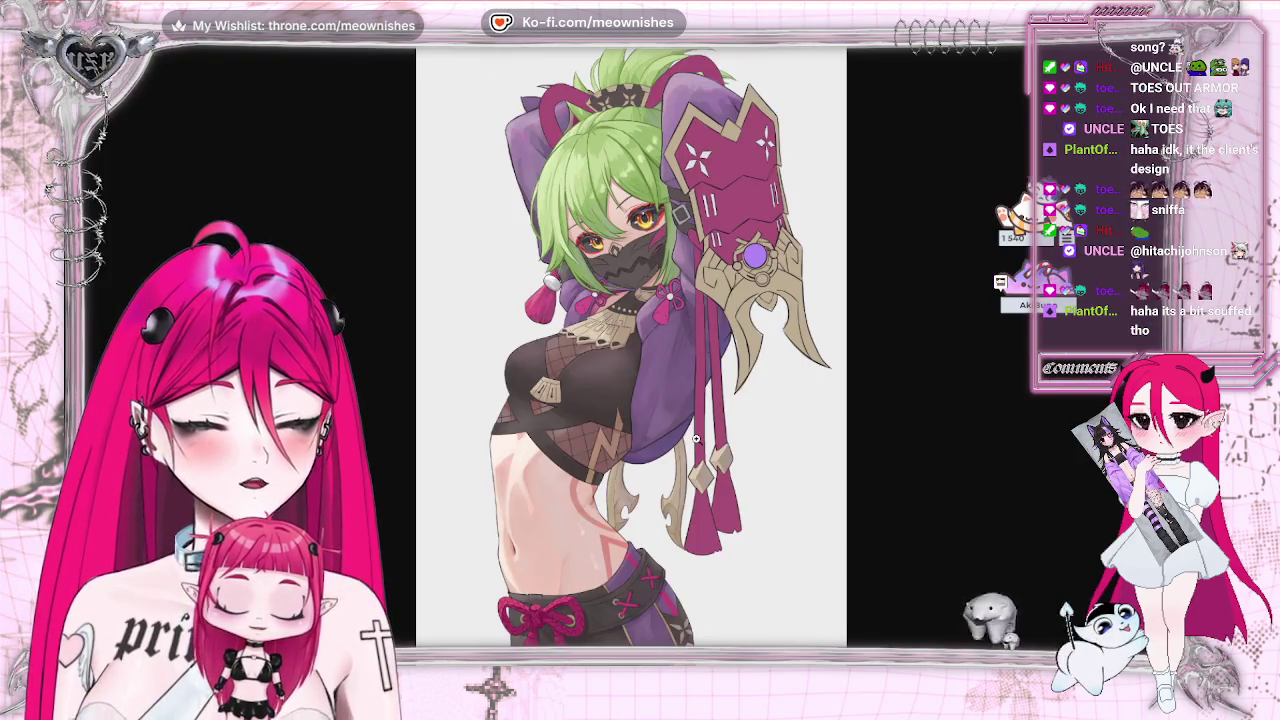
scroll(573, 377, "up", 5)
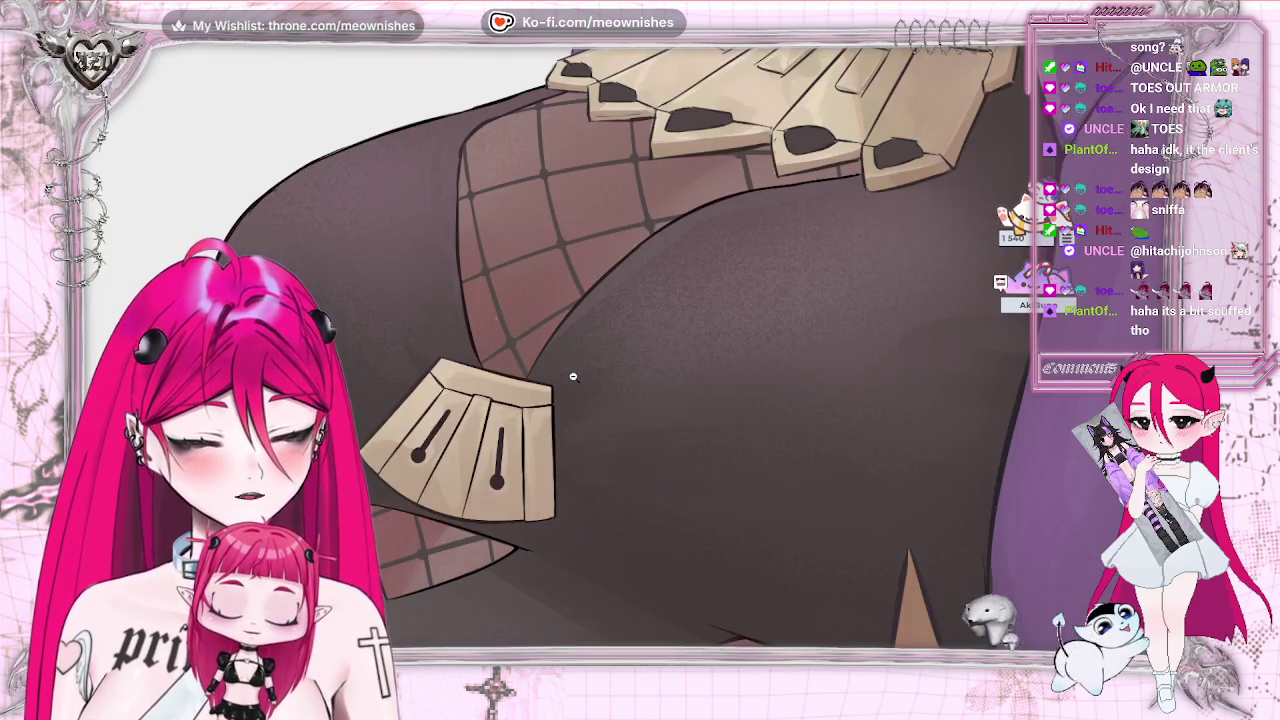
key("ctrl+0")
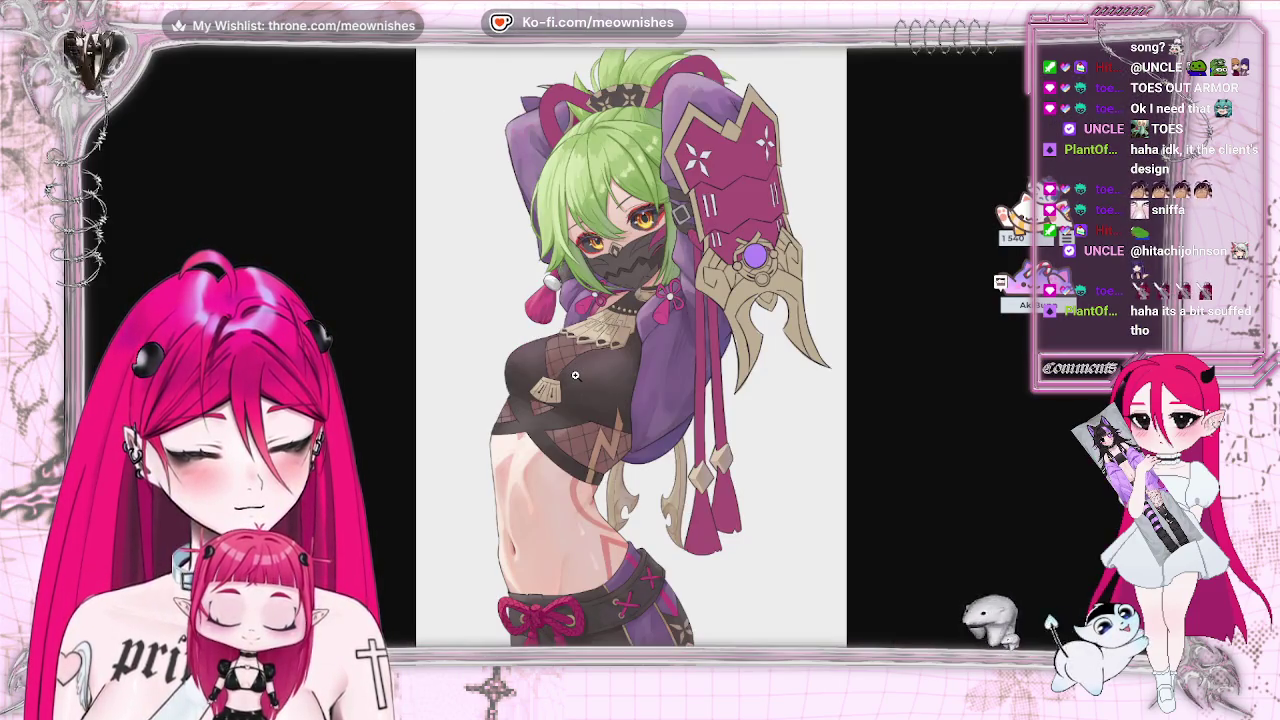
scroll(627, 291, "up", 5)
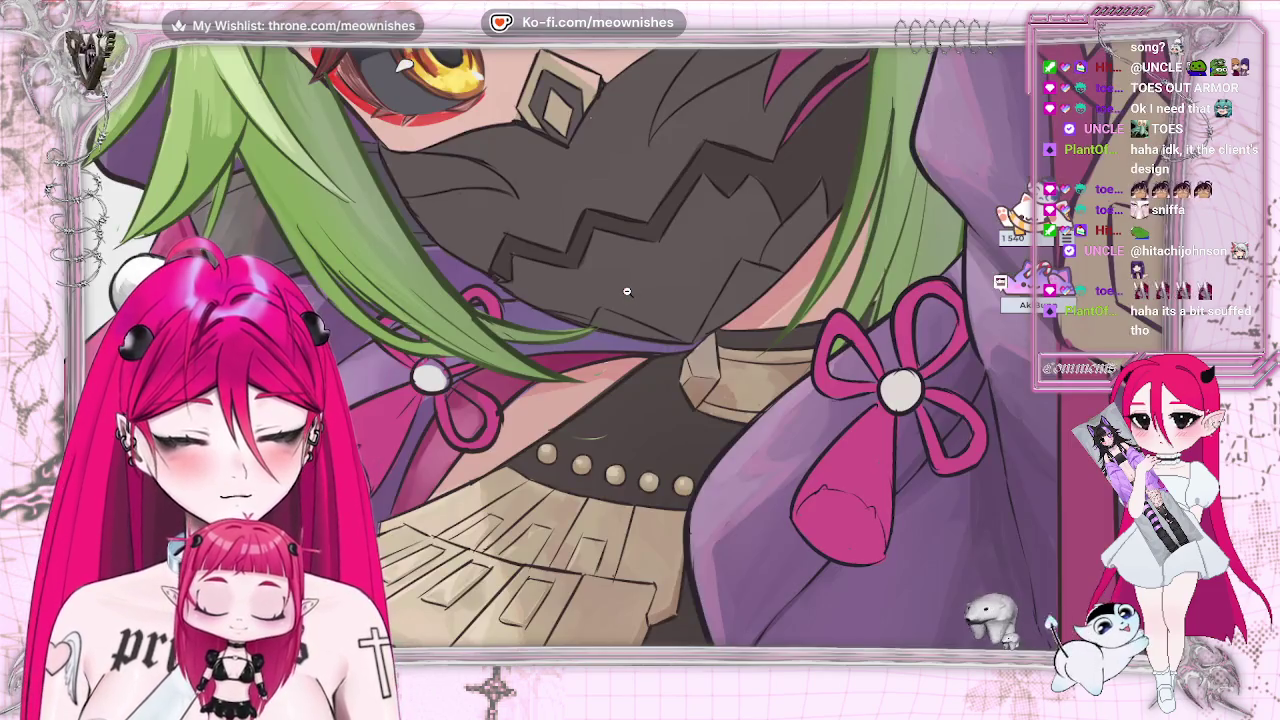
scroll(627, 291, "up", 1)
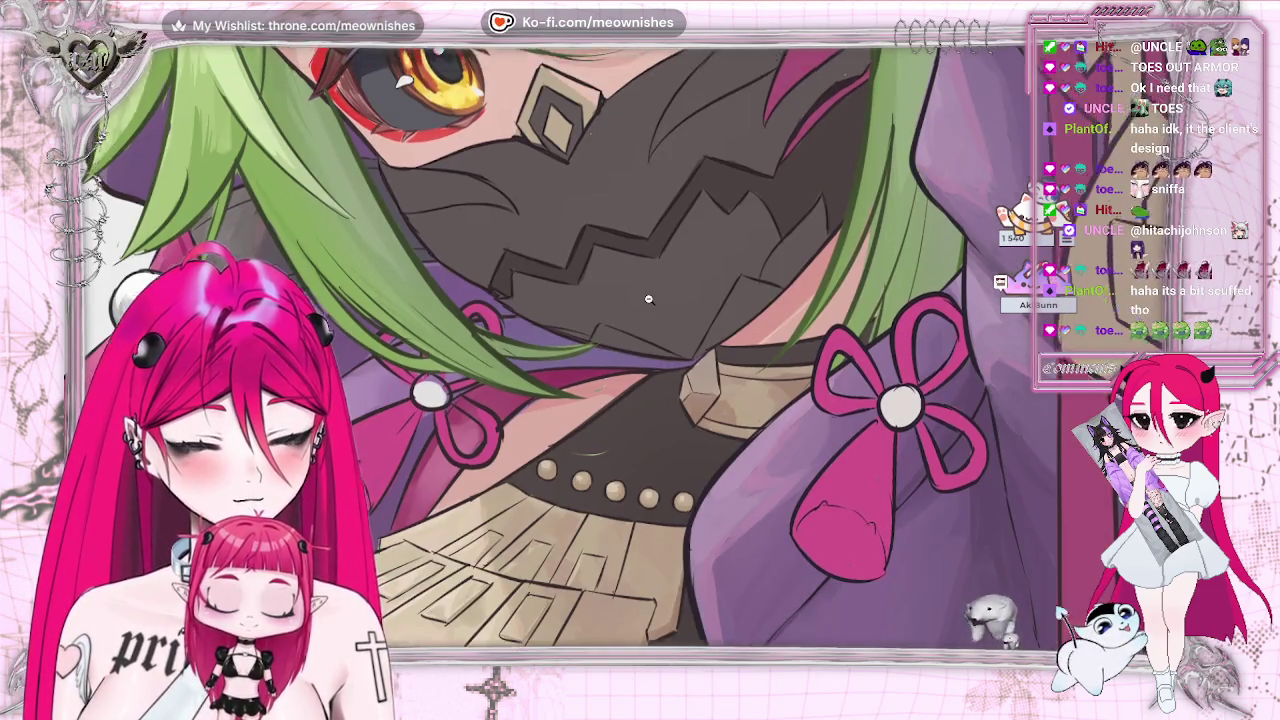
scroll(645, 297, "up", 3)
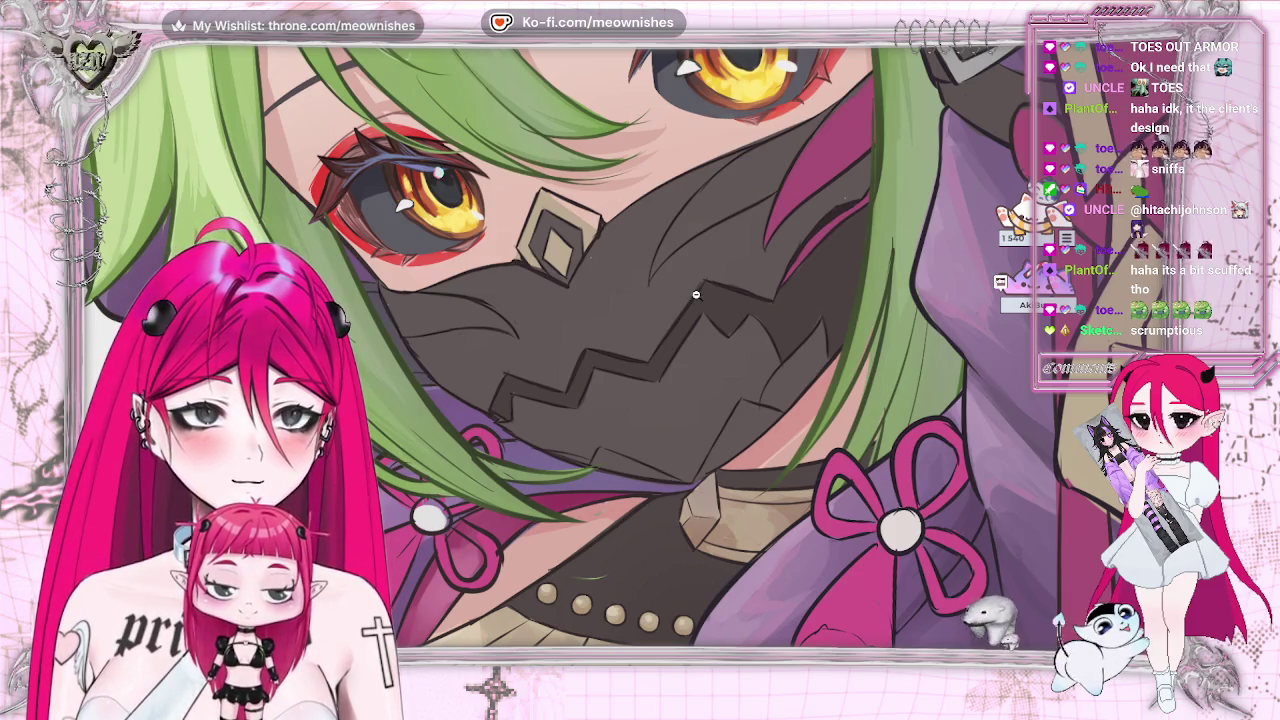
key("ctrl+0")
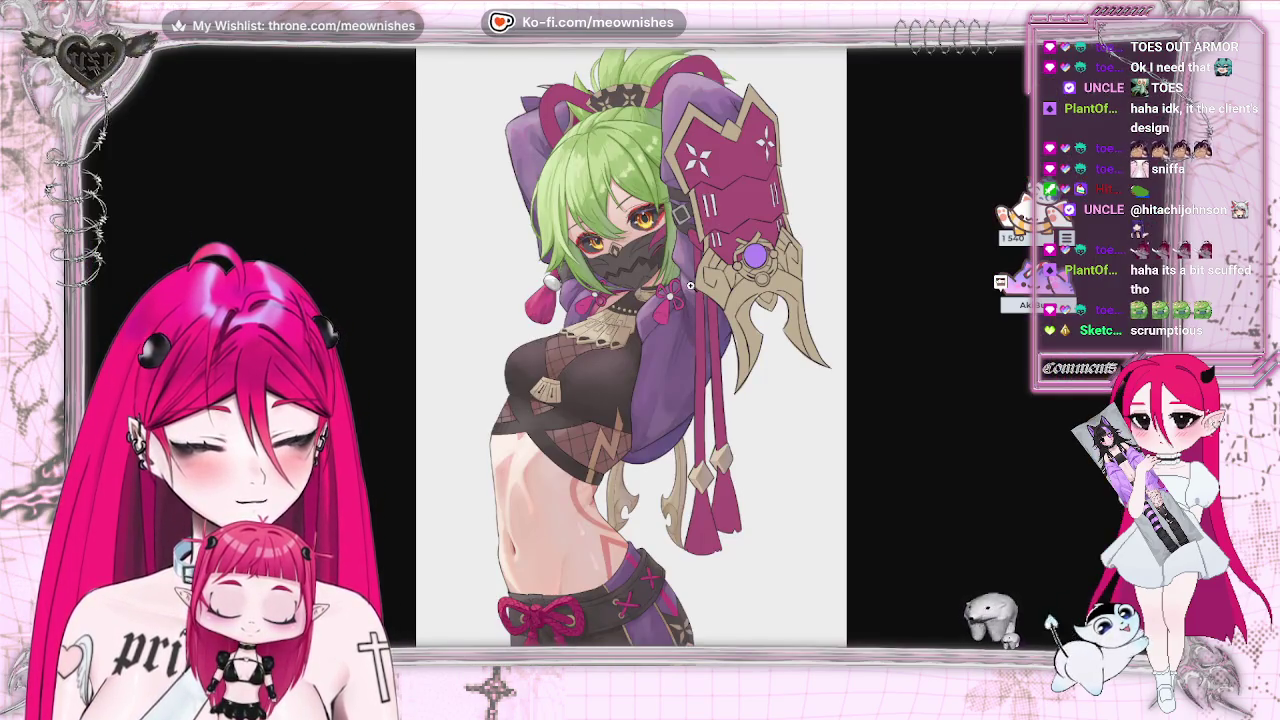
scroll(640, 216, "up", 5)
key("ctrl+0")
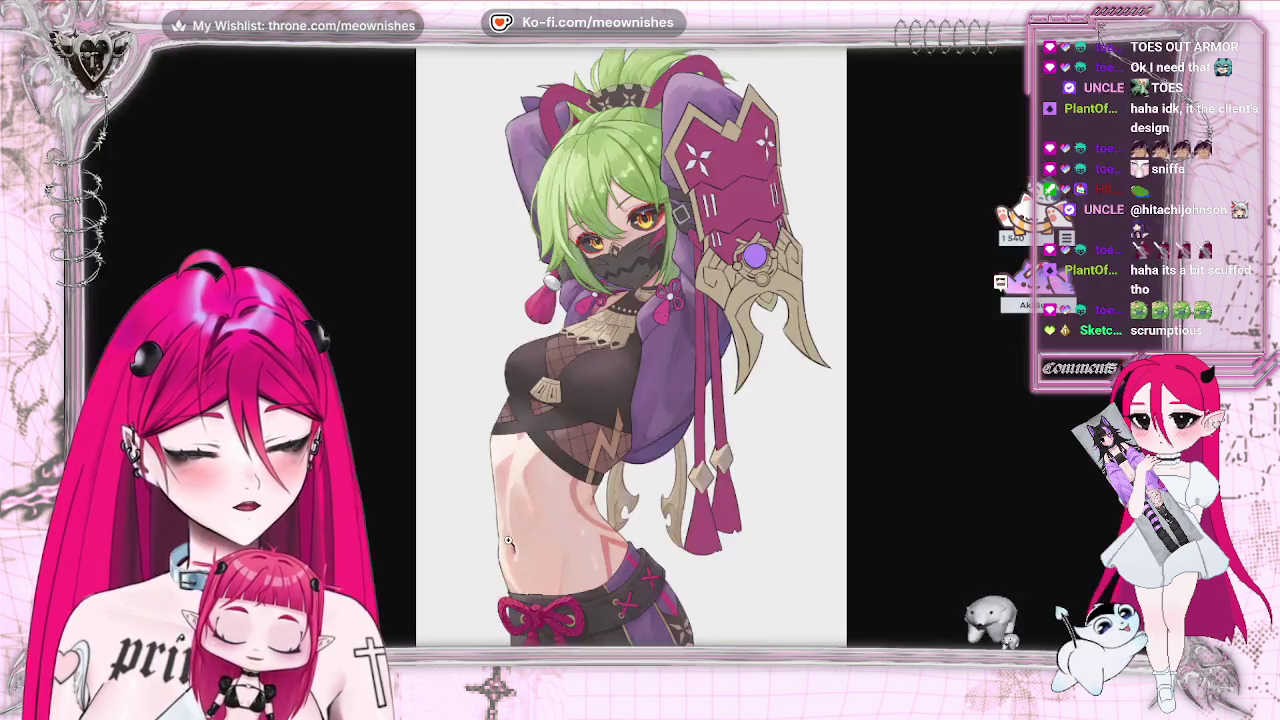
scroll(508, 541, "up", 5)
key("ctrl+0")
scroll(508, 540, "up", 5)
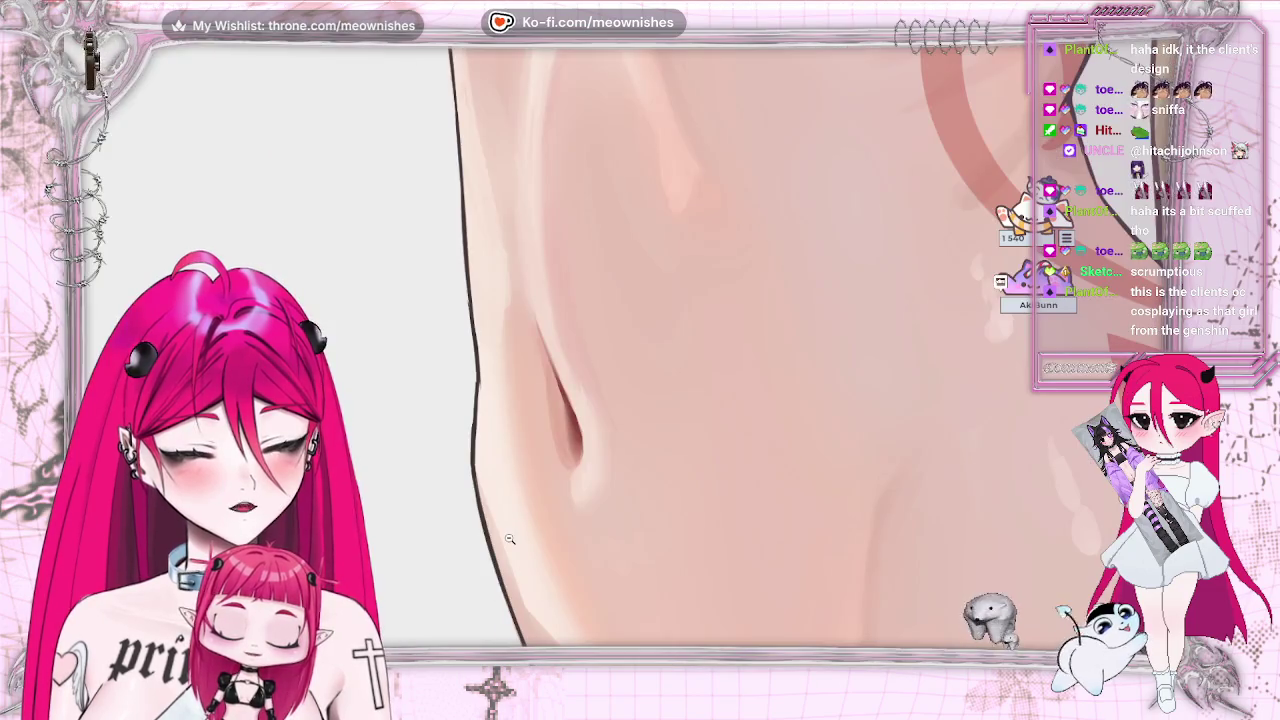
scroll(970, 517, "up", 10)
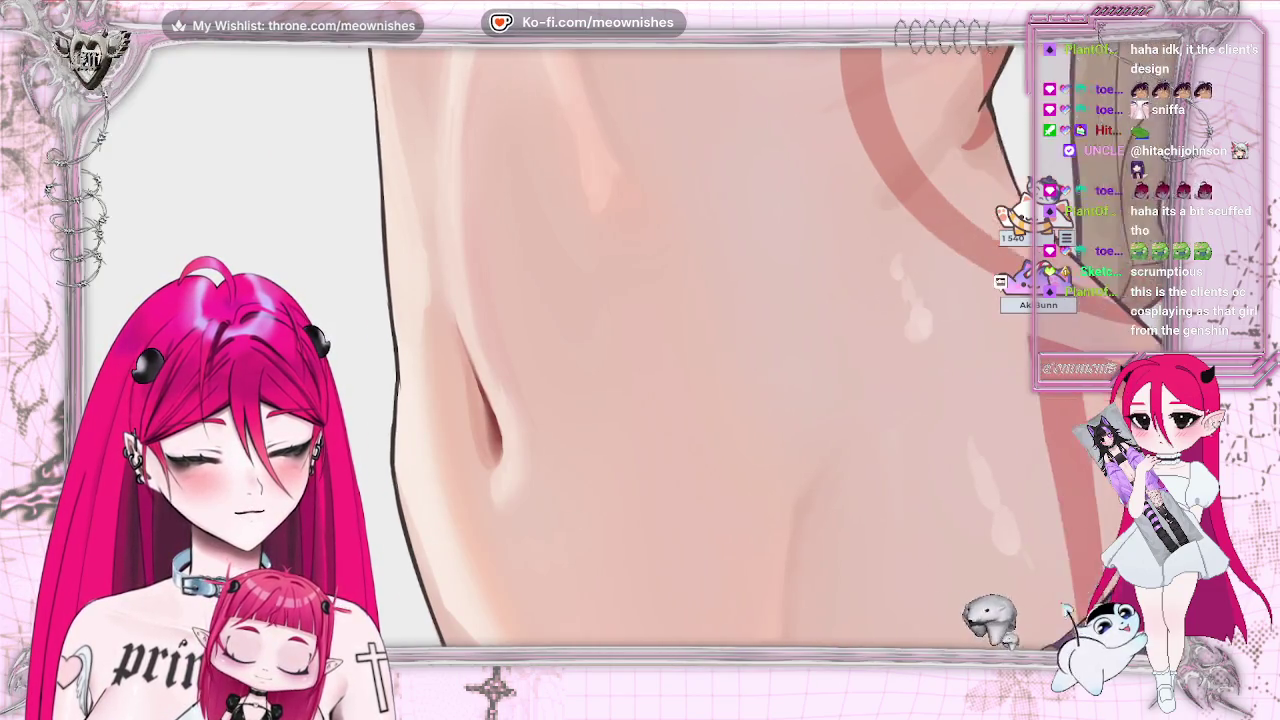
scroll(686, 100, "right", 1)
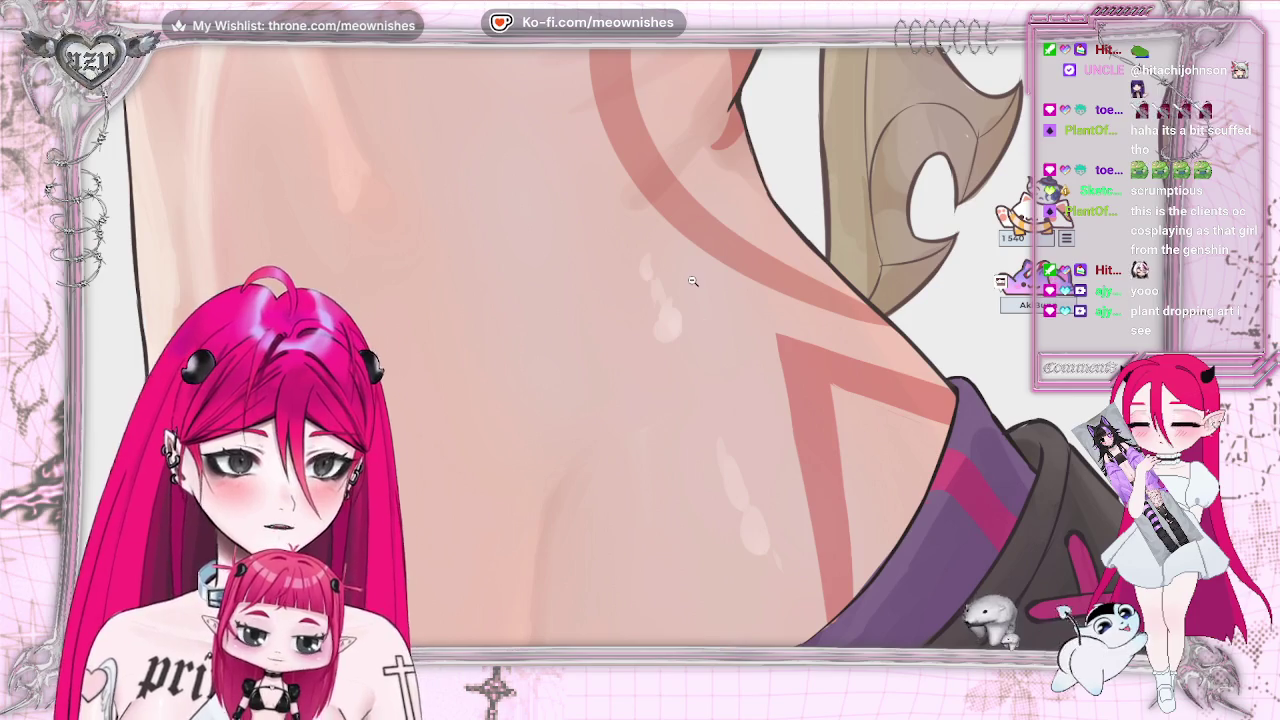
key("ctrl+0")
scroll(539, 632, "up", 5)
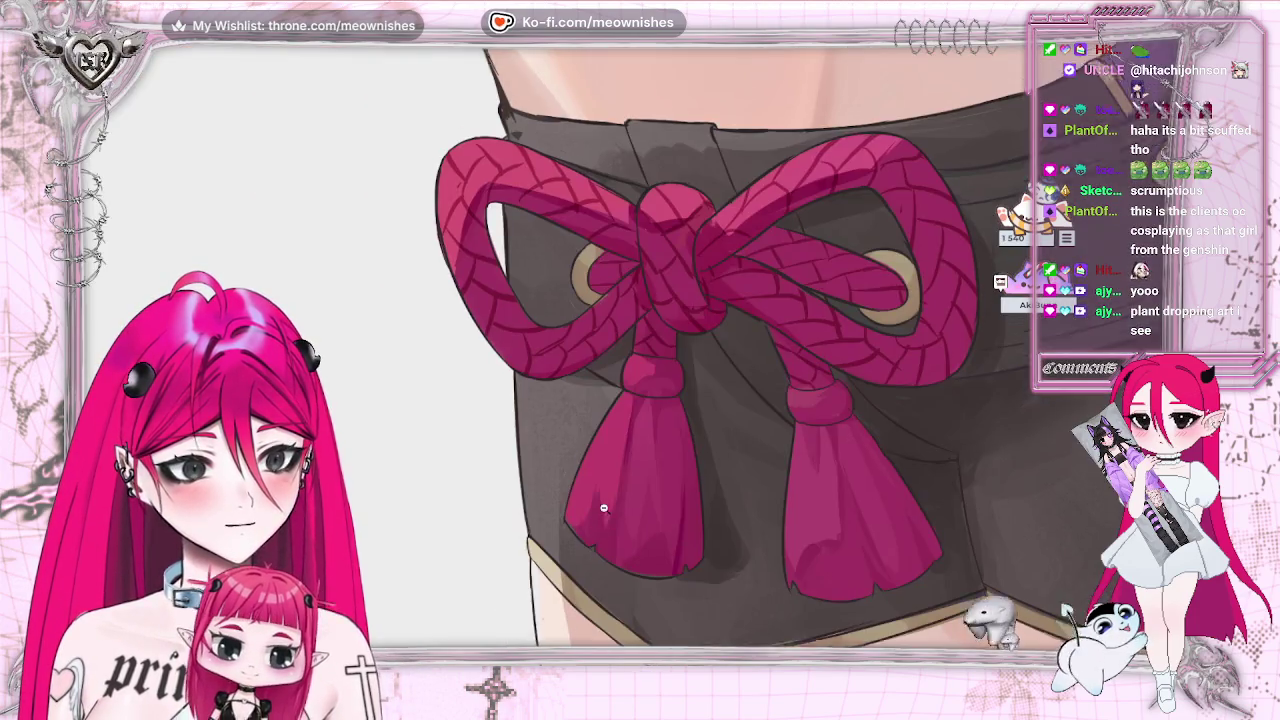
scroll(603, 510, "down", 2)
scroll(493, 110, "up", 2)
scroll(547, 614, "up", 2)
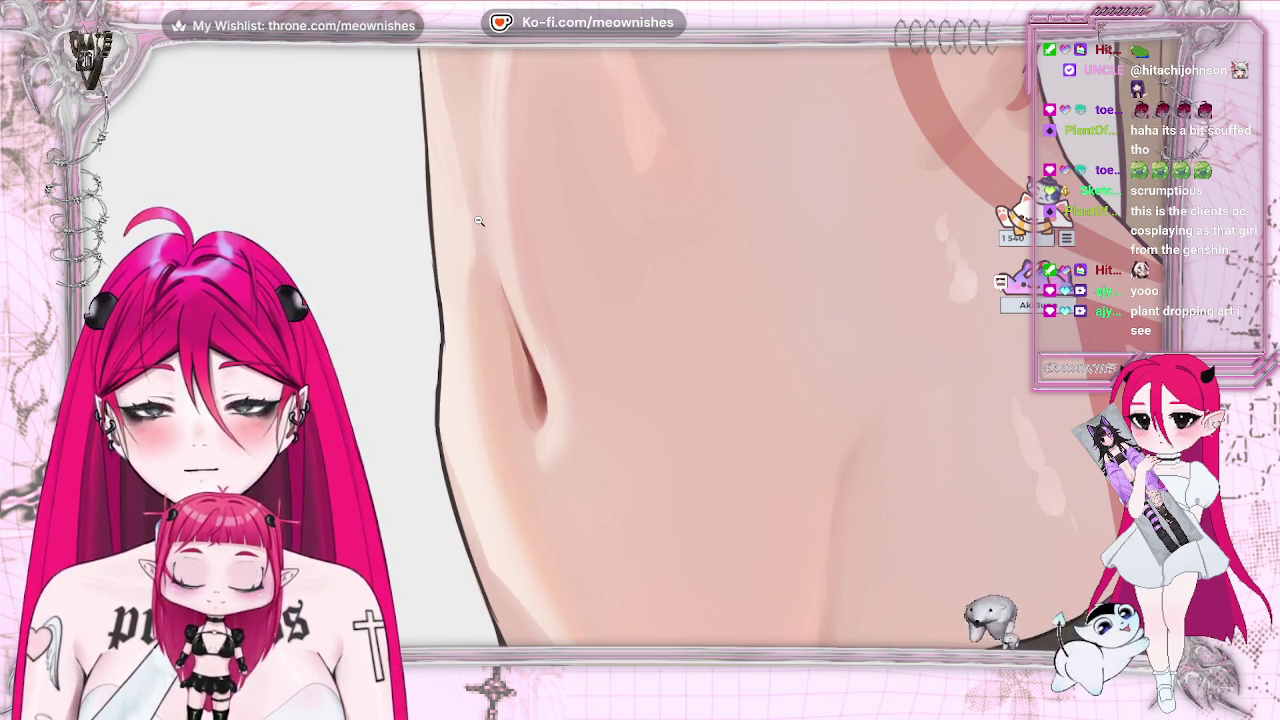
key("ctrl+0")
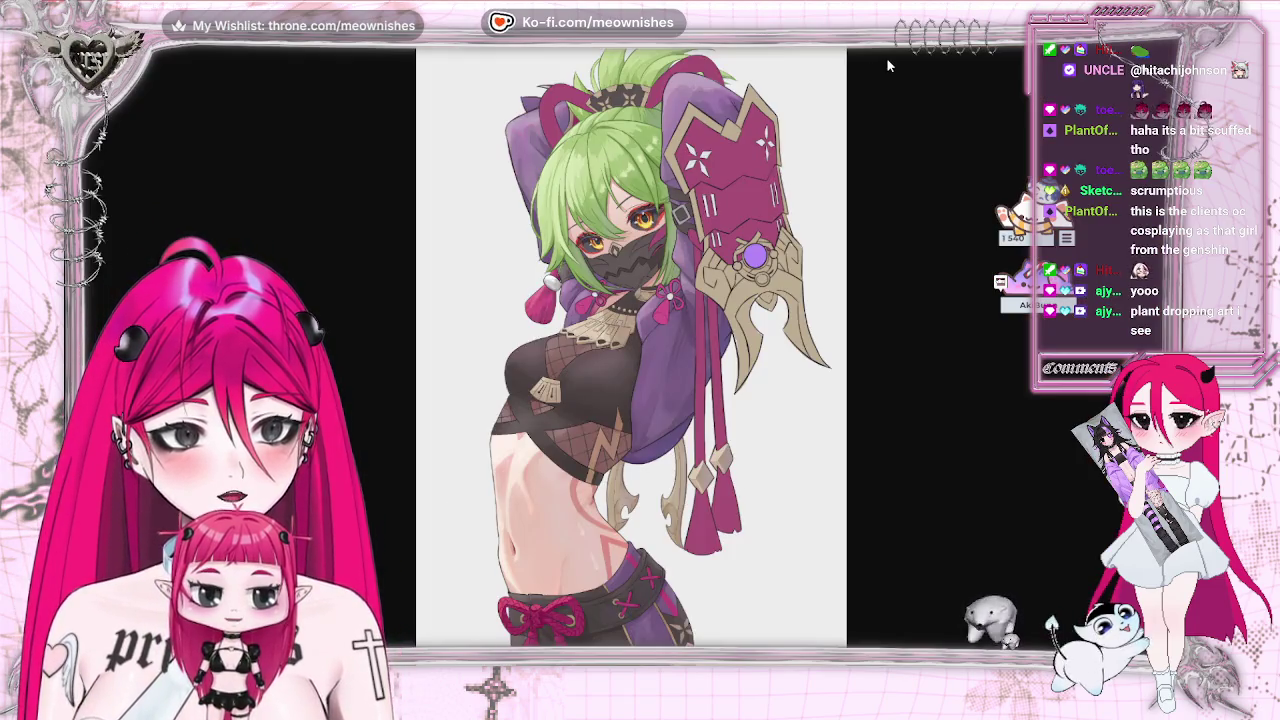
left_click(739, 625)
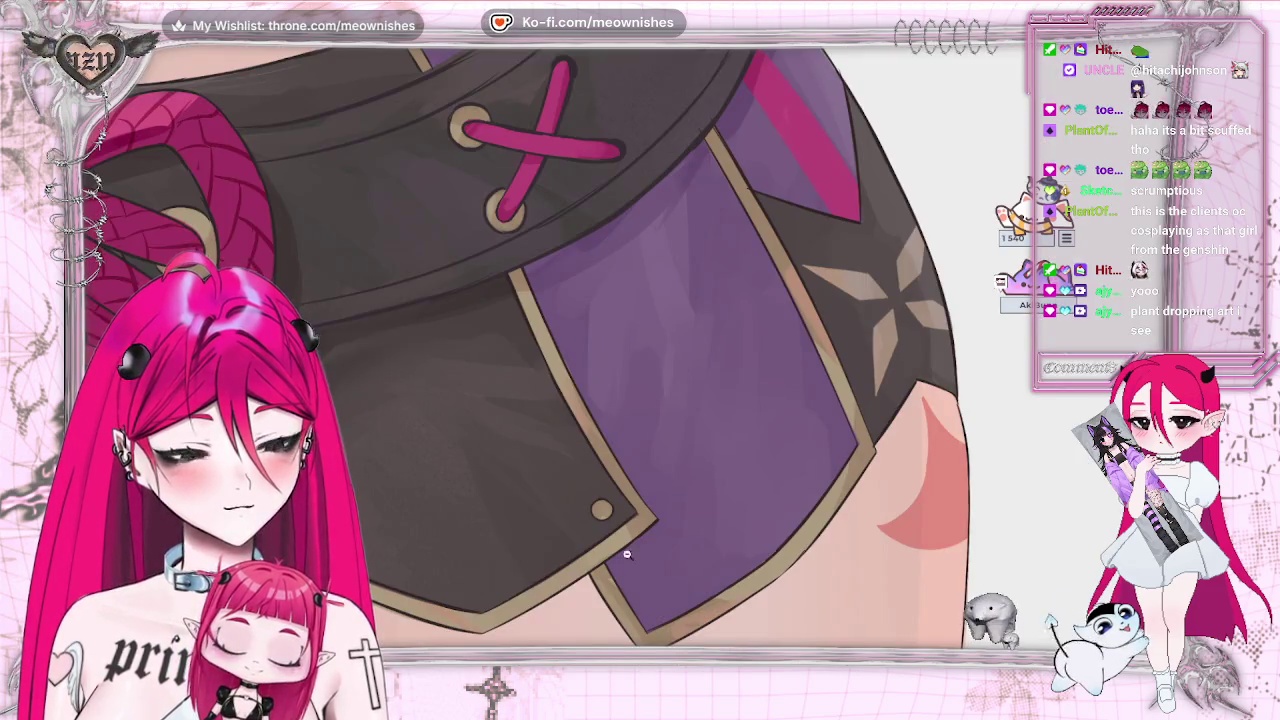
key("ctrl+0")
left_click(634, 216)
key("ctrl+0")
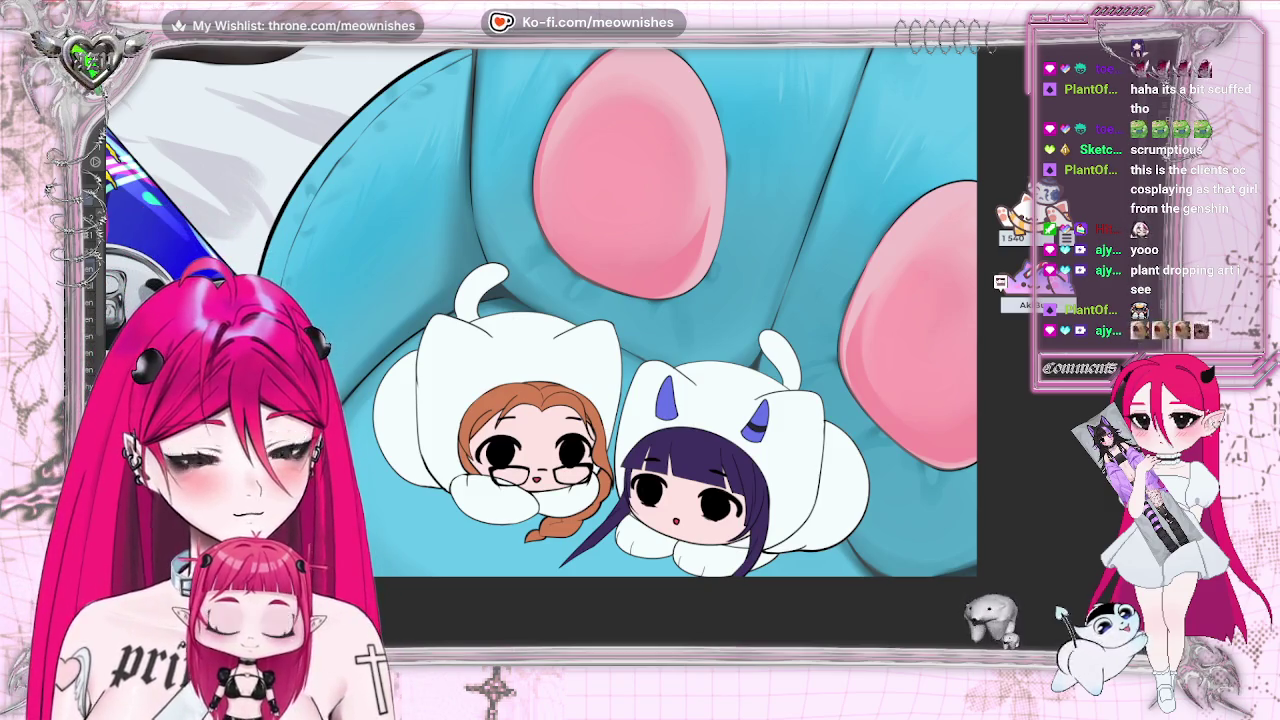
- Scroll the chibi canvas to the two cat-hood girls lying on the blue paw plushie
scroll(540, 310, "down", 3)
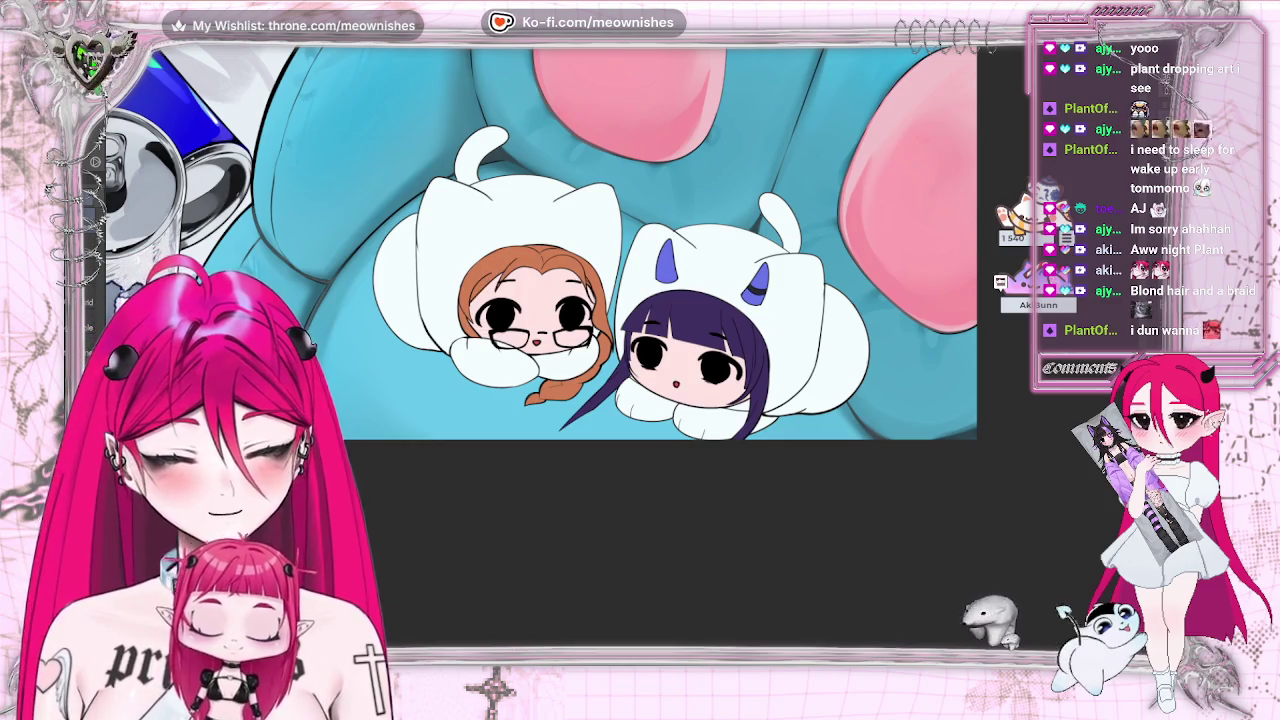
left_click(100, 35)
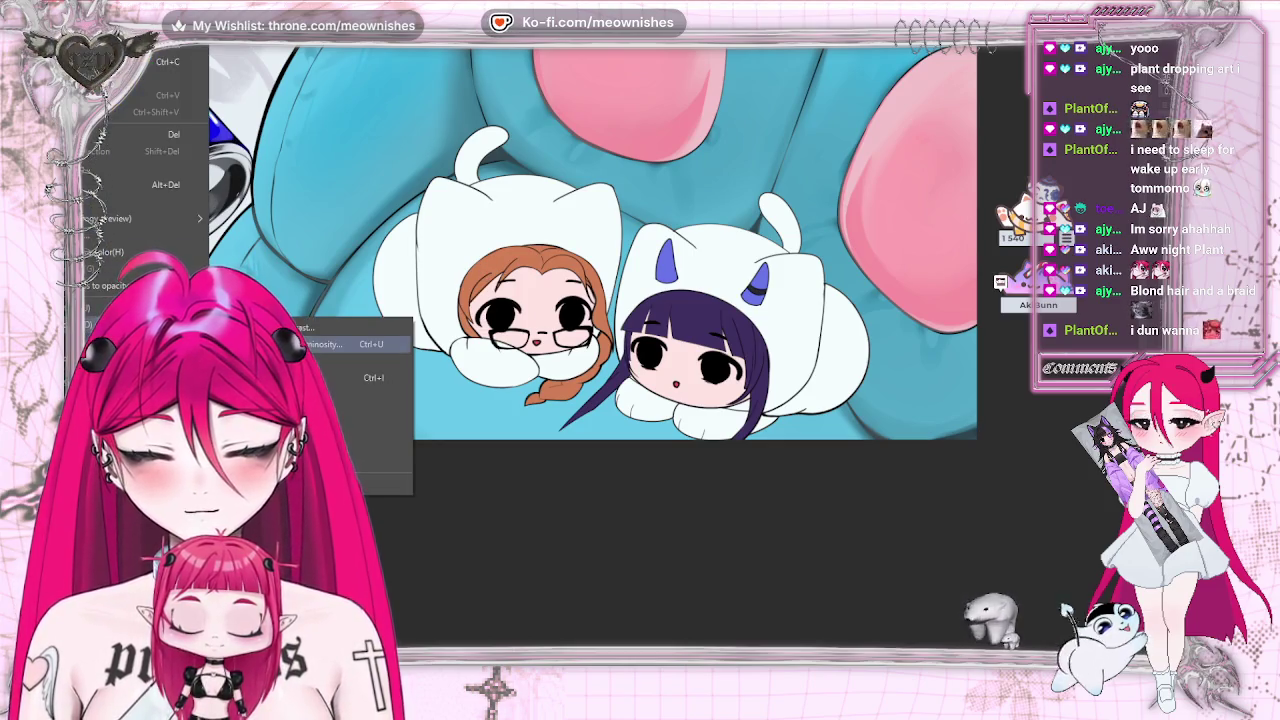
- Set the chibi pair's Hue/Saturation/Luminosity to hue 7, saturation 8, luminosity 15
left_click(335, 344)
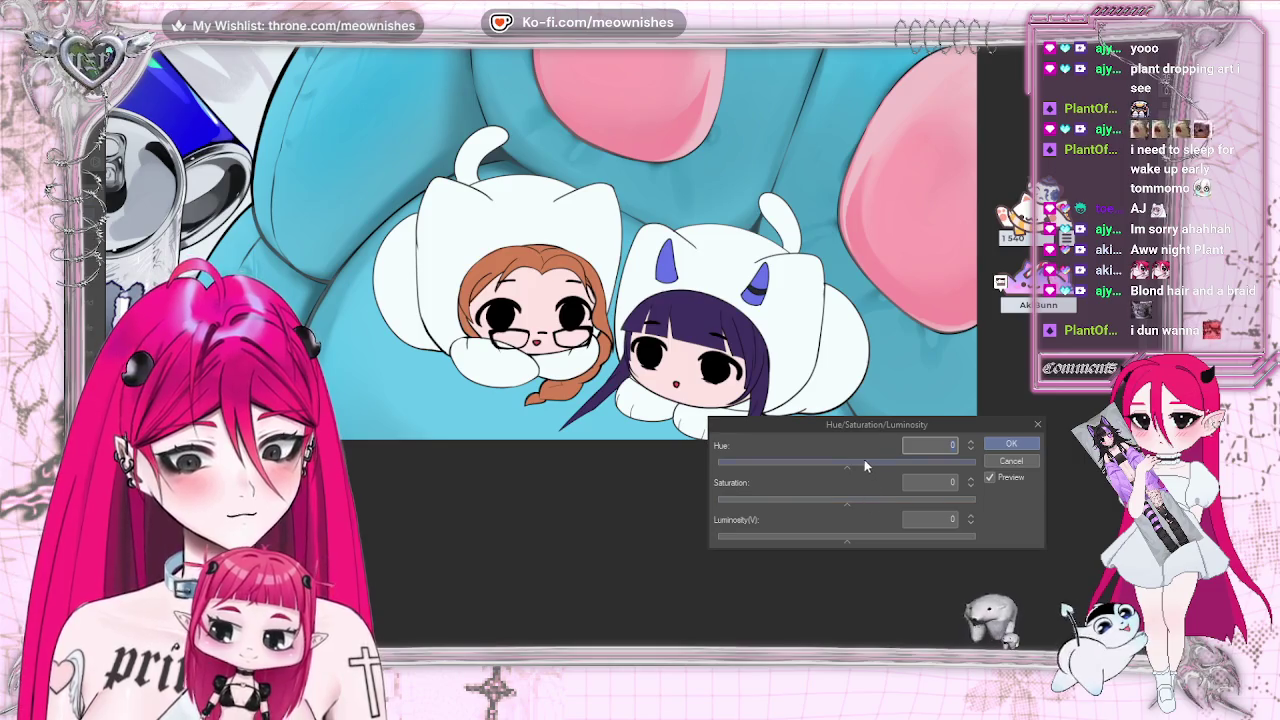
left_click(863, 463)
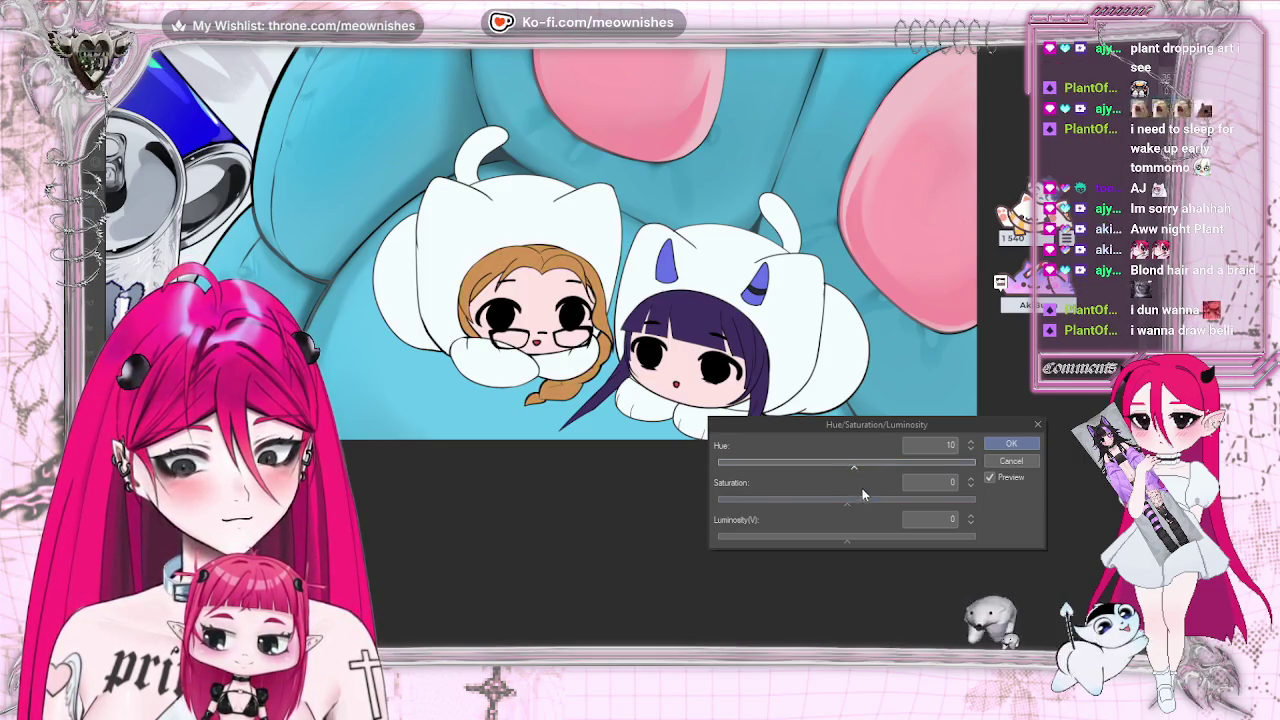
left_click(862, 500)
left_click_drag(860, 505, 877, 537)
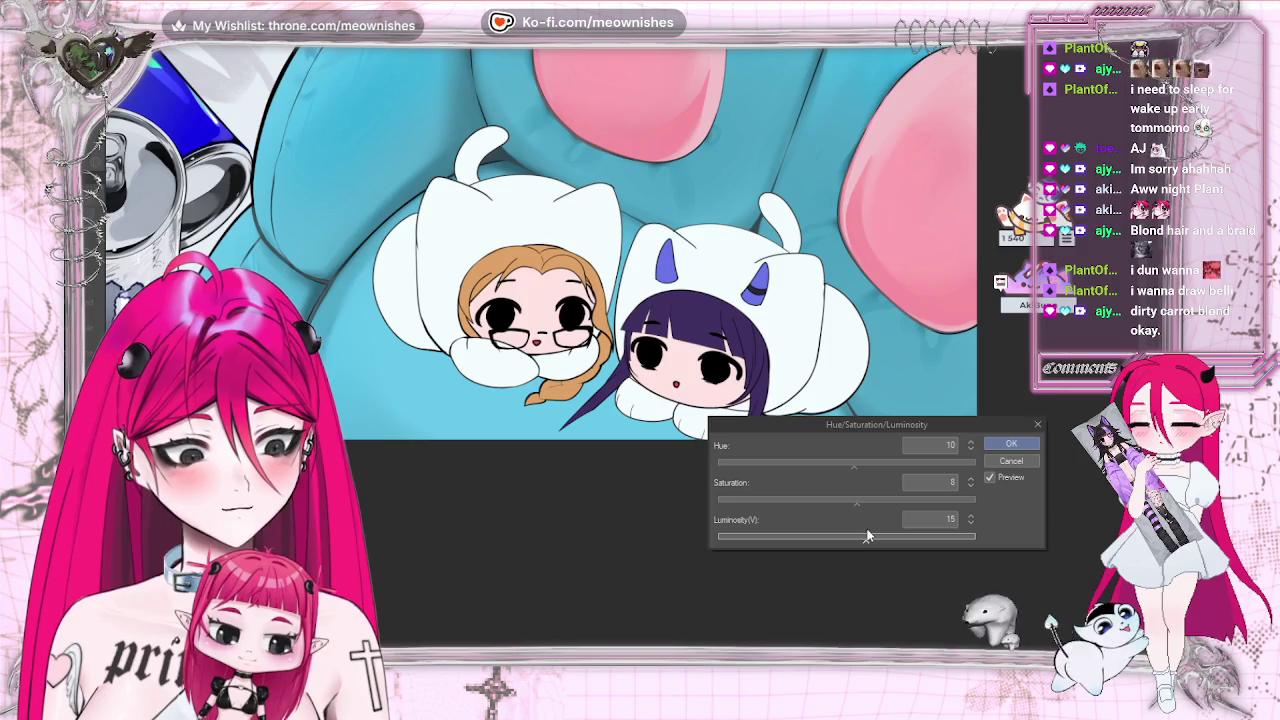
left_click(866, 537)
left_click(853, 464)
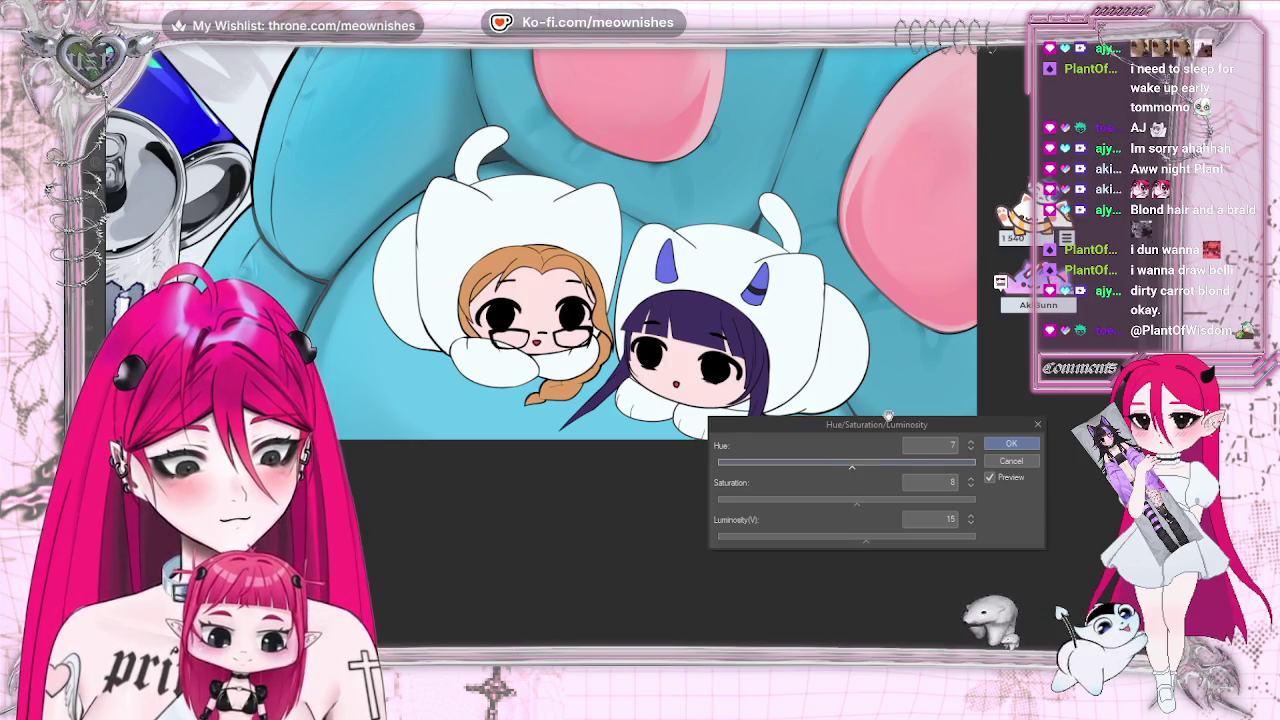
- Zoom out to check the recolour against the whole illustration, then apply it
key("ctrl+minus")
key("ctrl+minus")
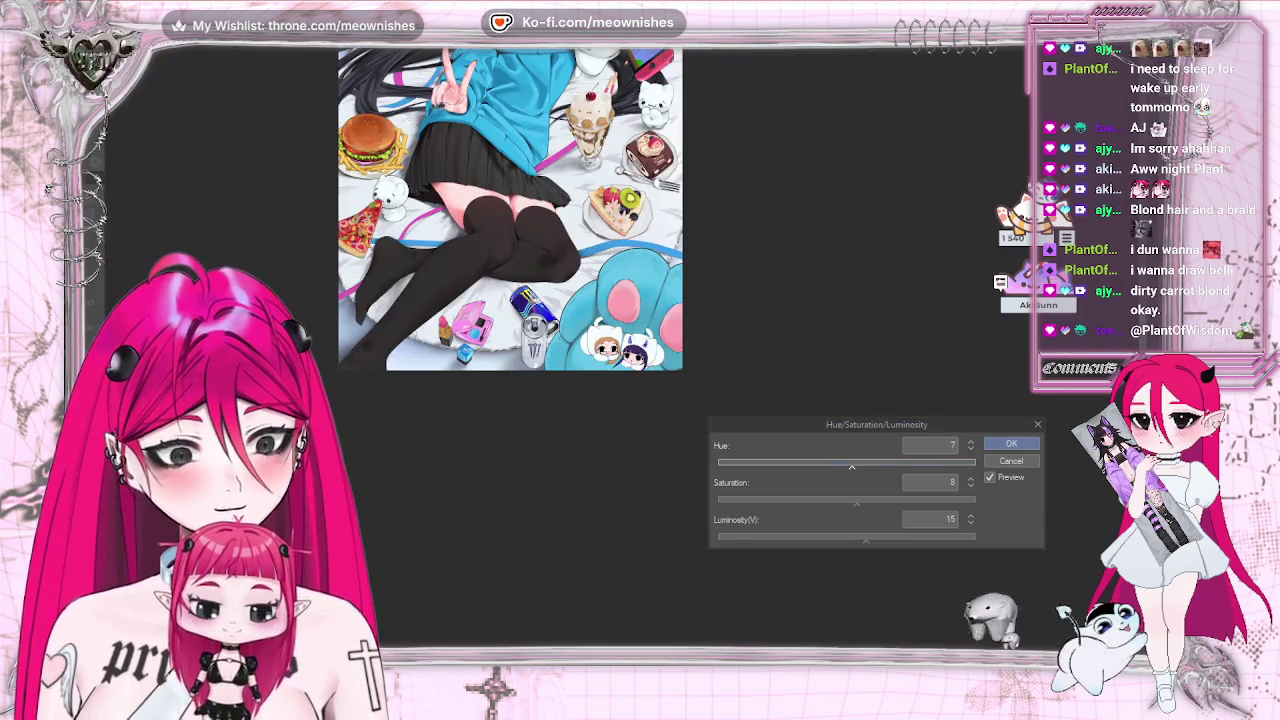
key("ctrl+minus")
key("ctrl+plus")
key("ctrl+minus")
key("ctrl+plus")
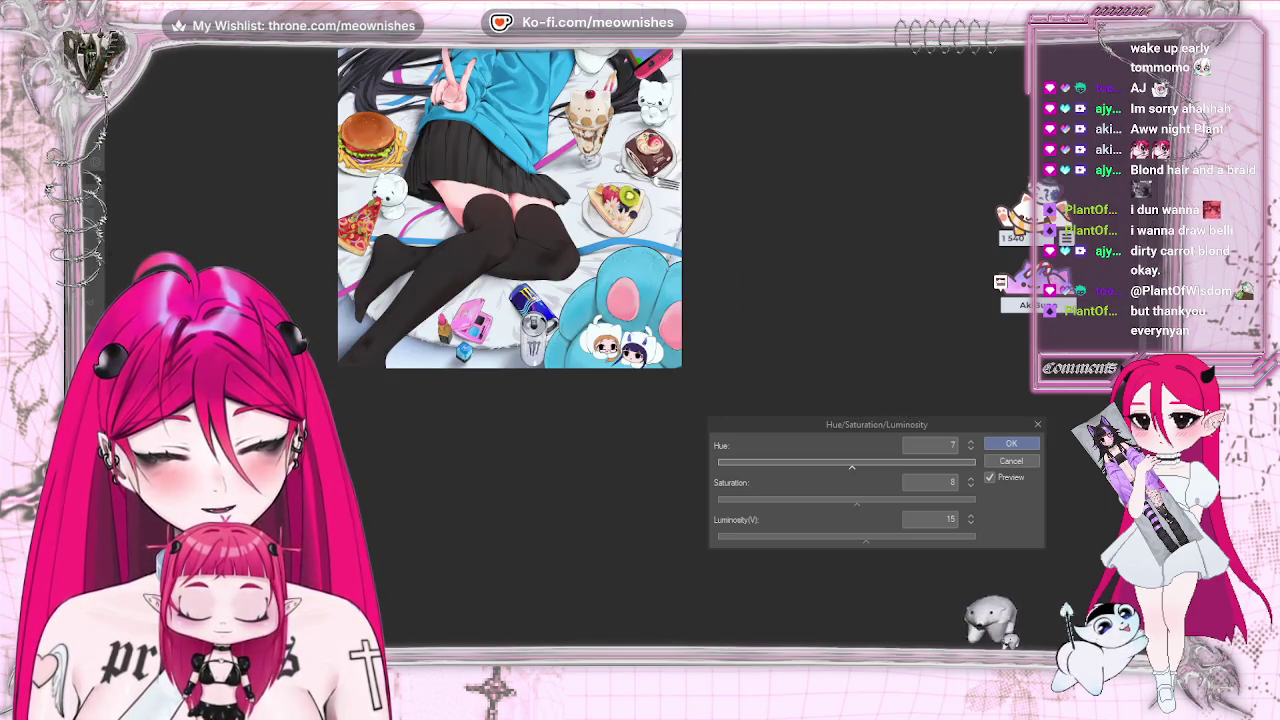
key("ctrl+plus")
key("ctrl+plus")
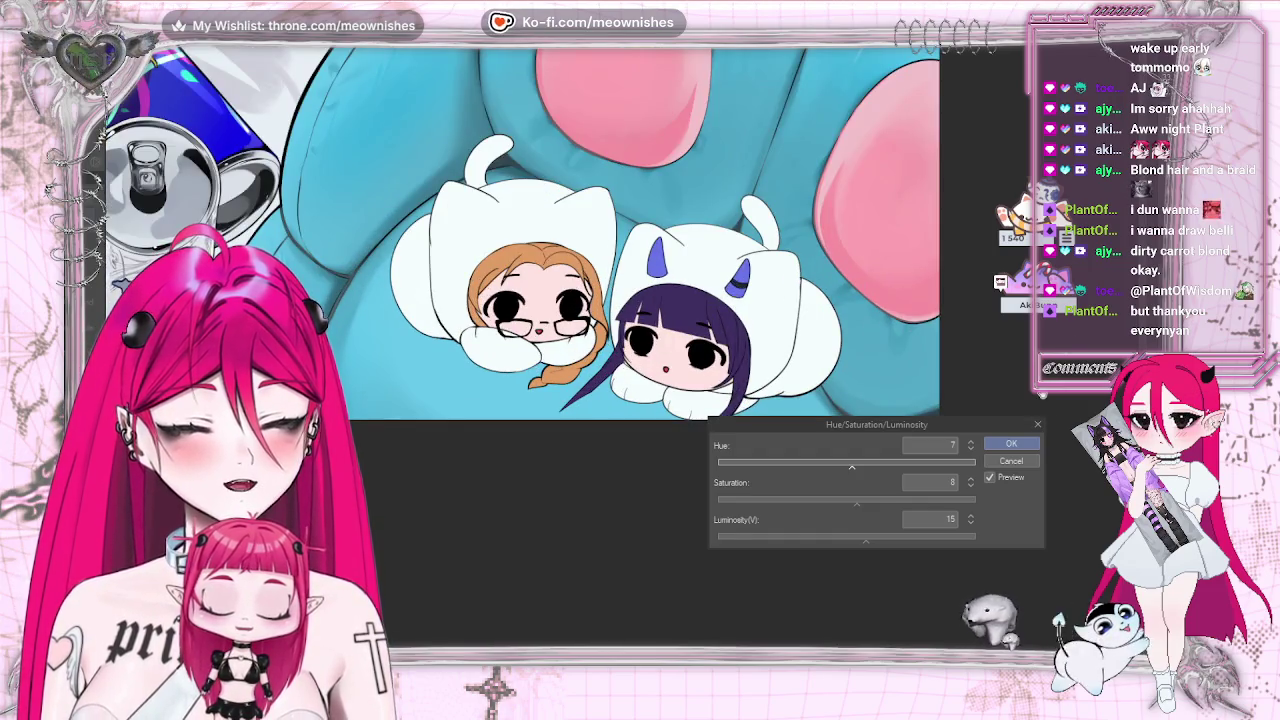
left_click(1011, 444)
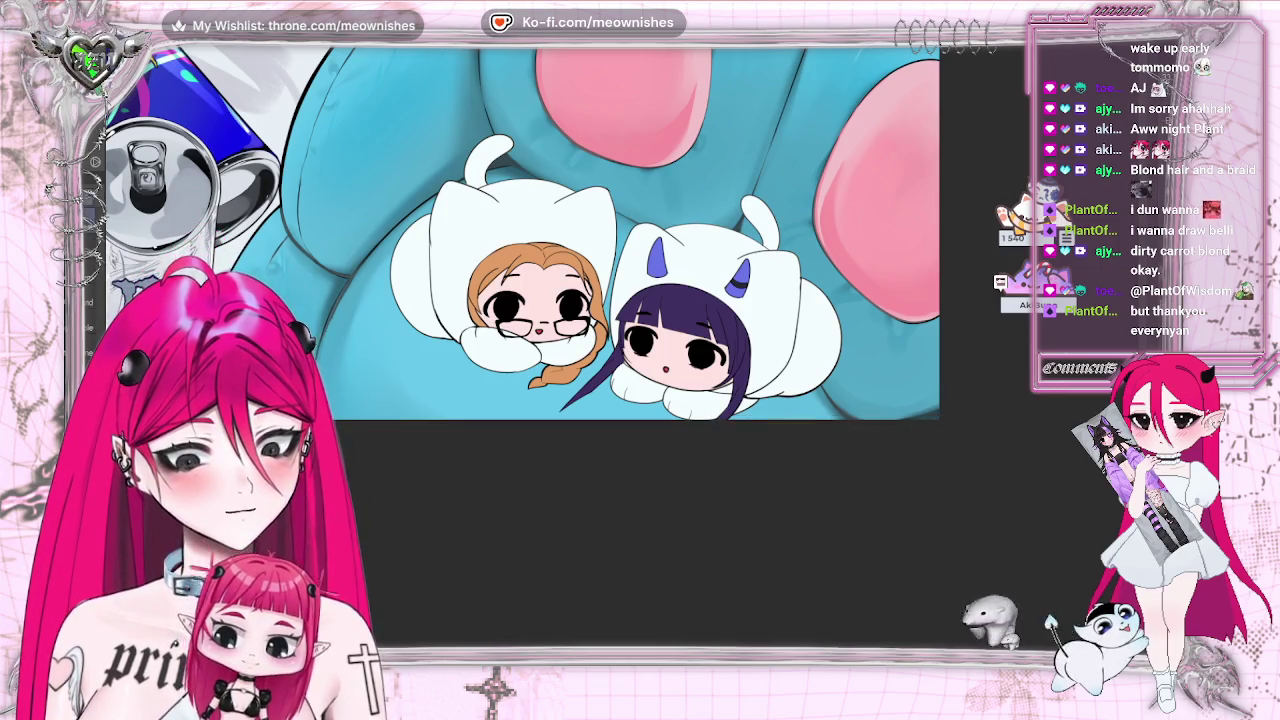
scroll(635, 230, "left", 3)
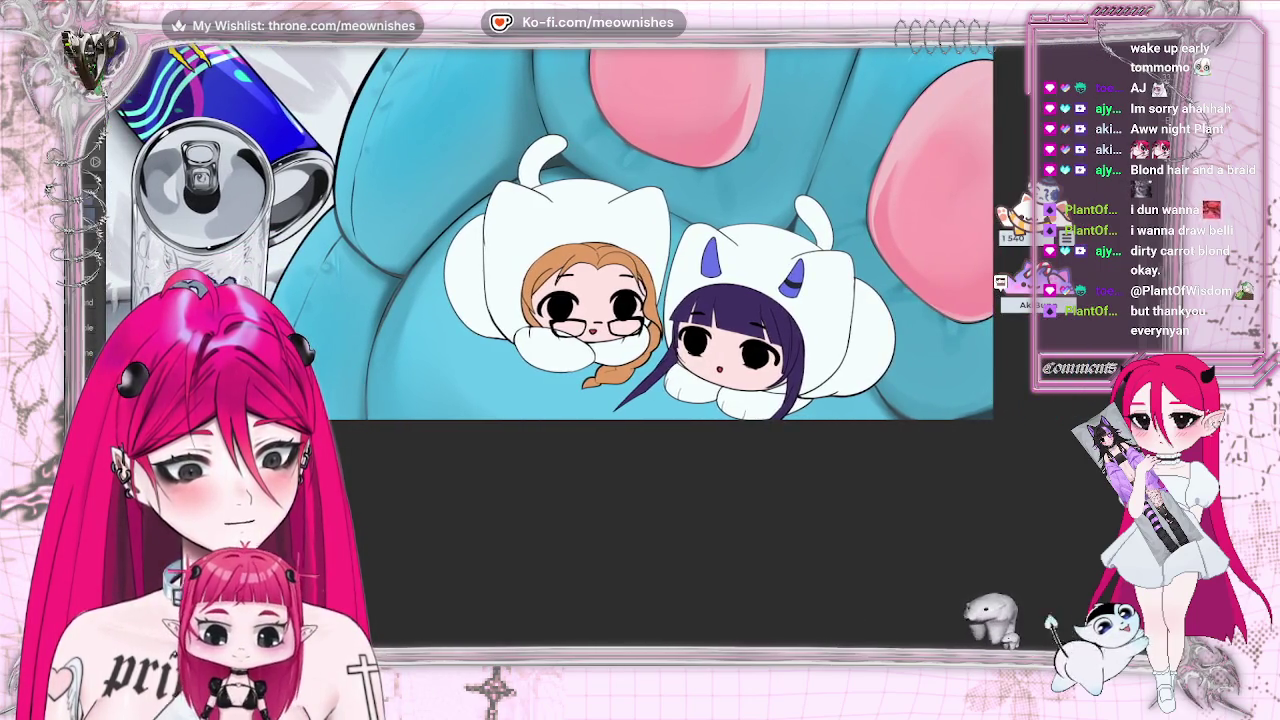
scroll(623, 353, "down", 5)
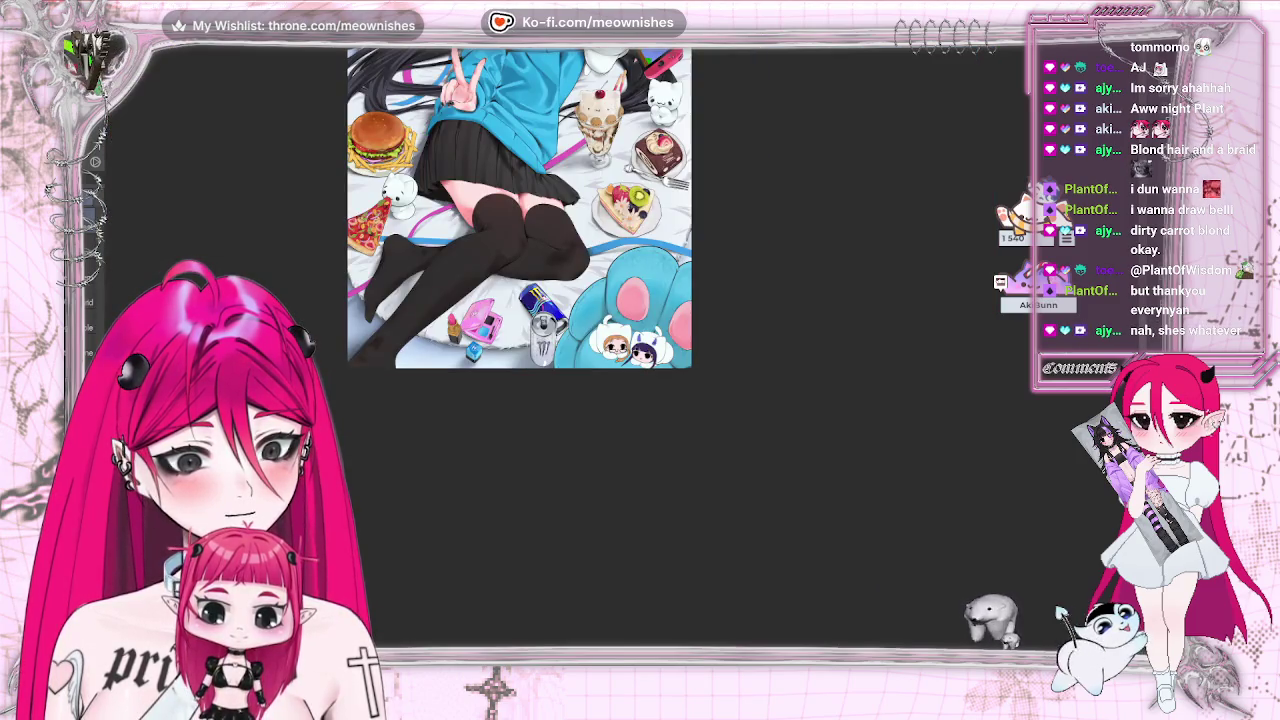
scroll(622, 365, "down", 2)
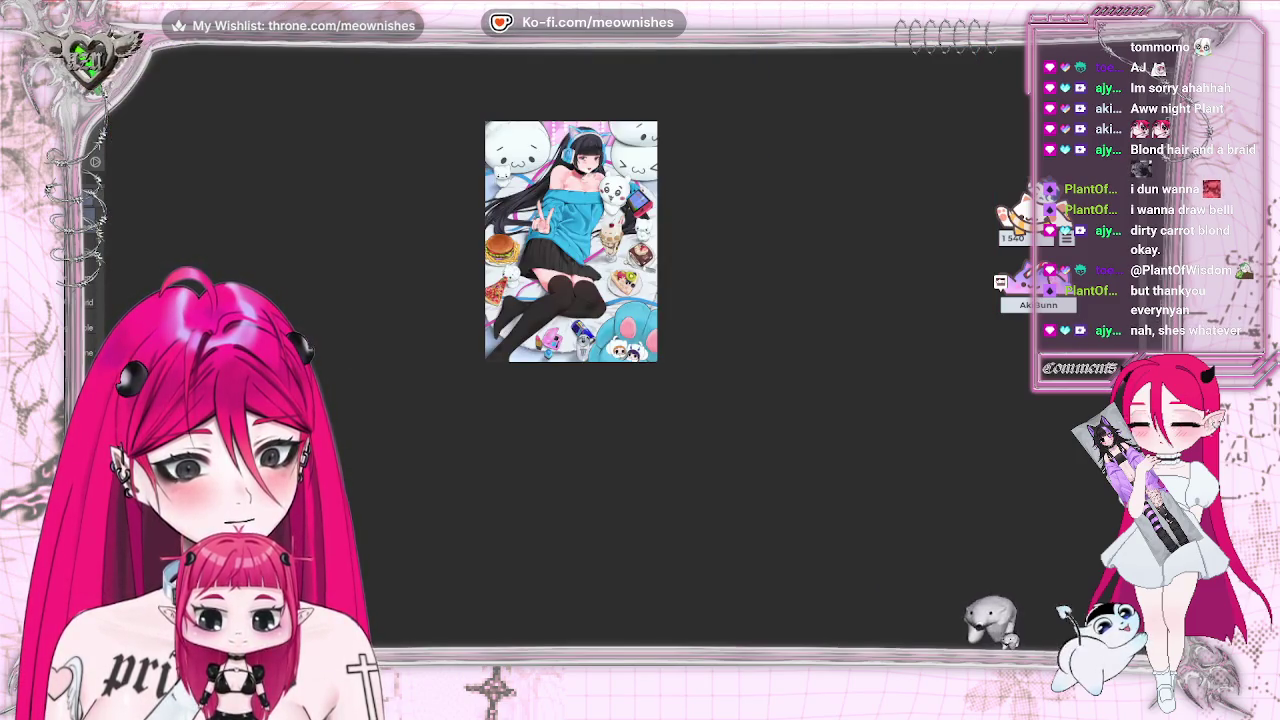
scroll(615, 360, "up", 2)
scroll(615, 360, "up", 2)
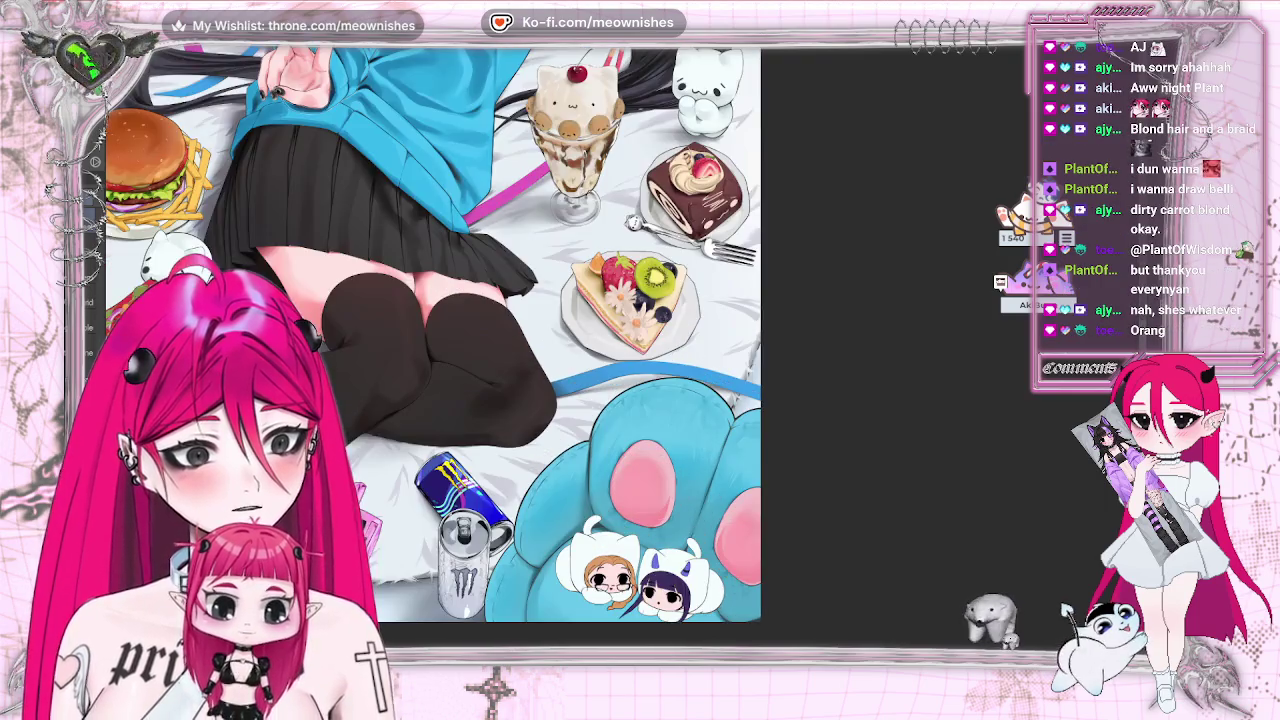
scroll(430, 345, "up", 5)
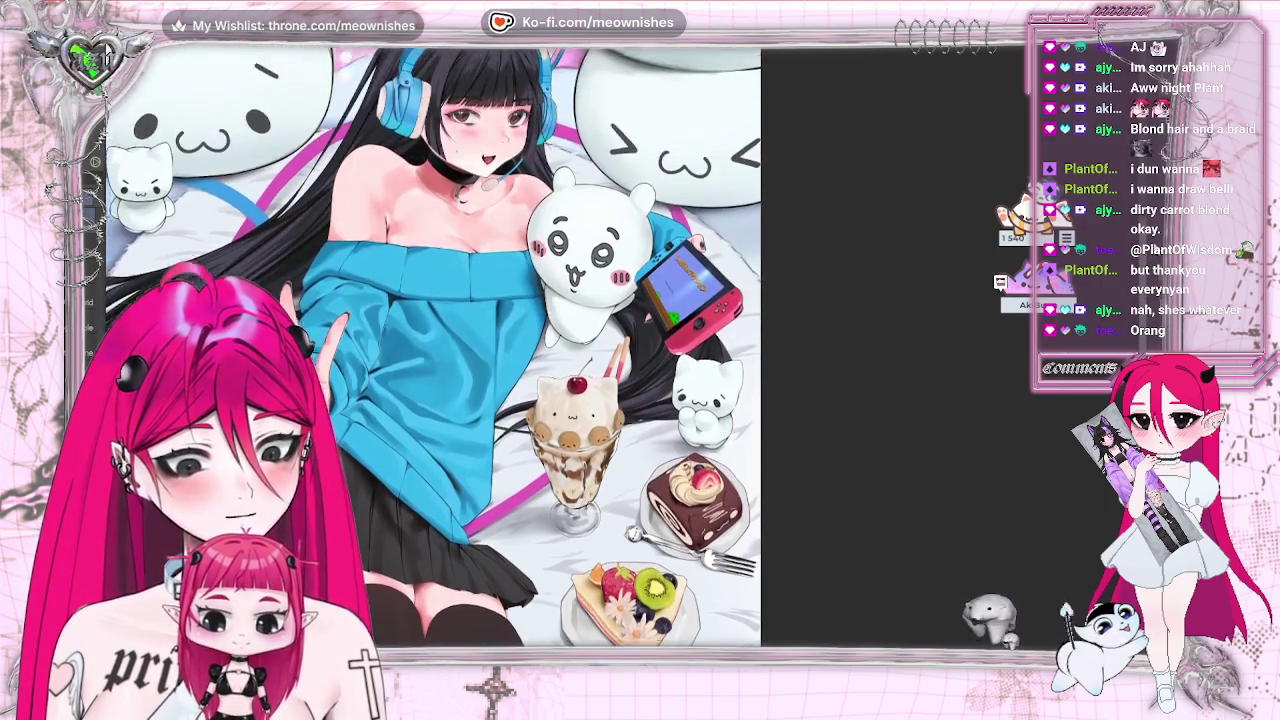
scroll(430, 345, "down", 3)
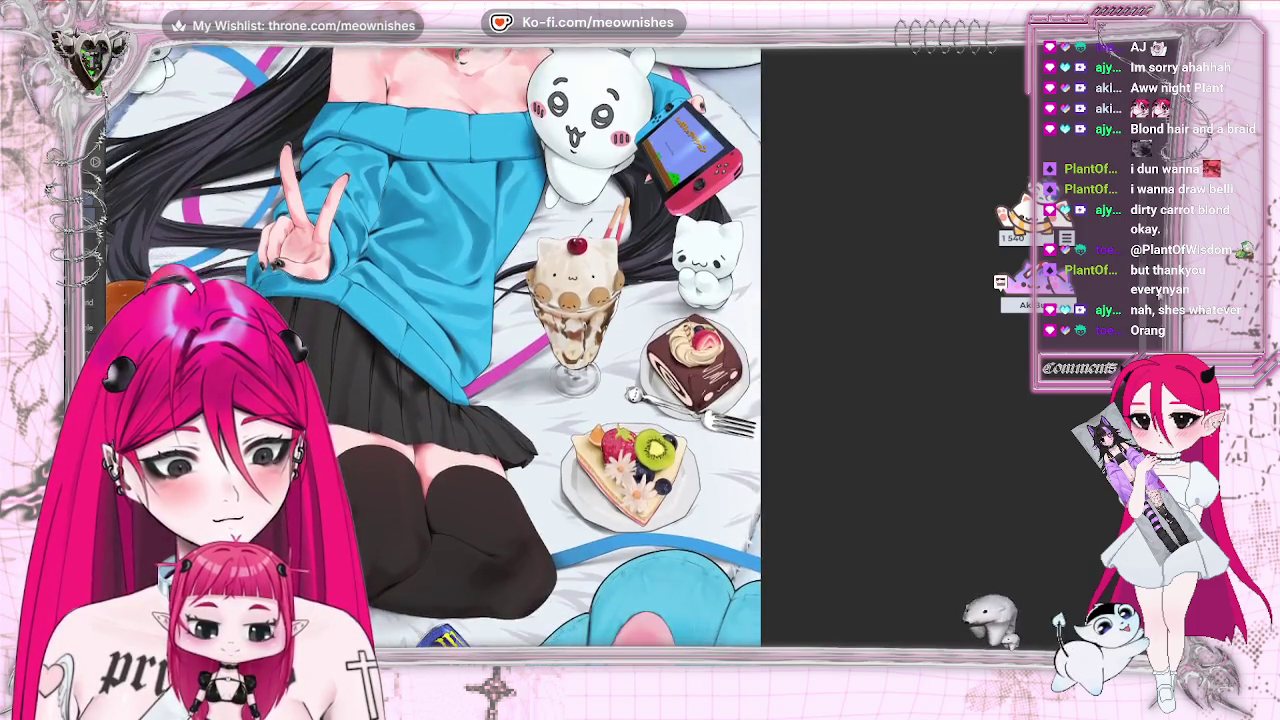
scroll(430, 345, "down", 2)
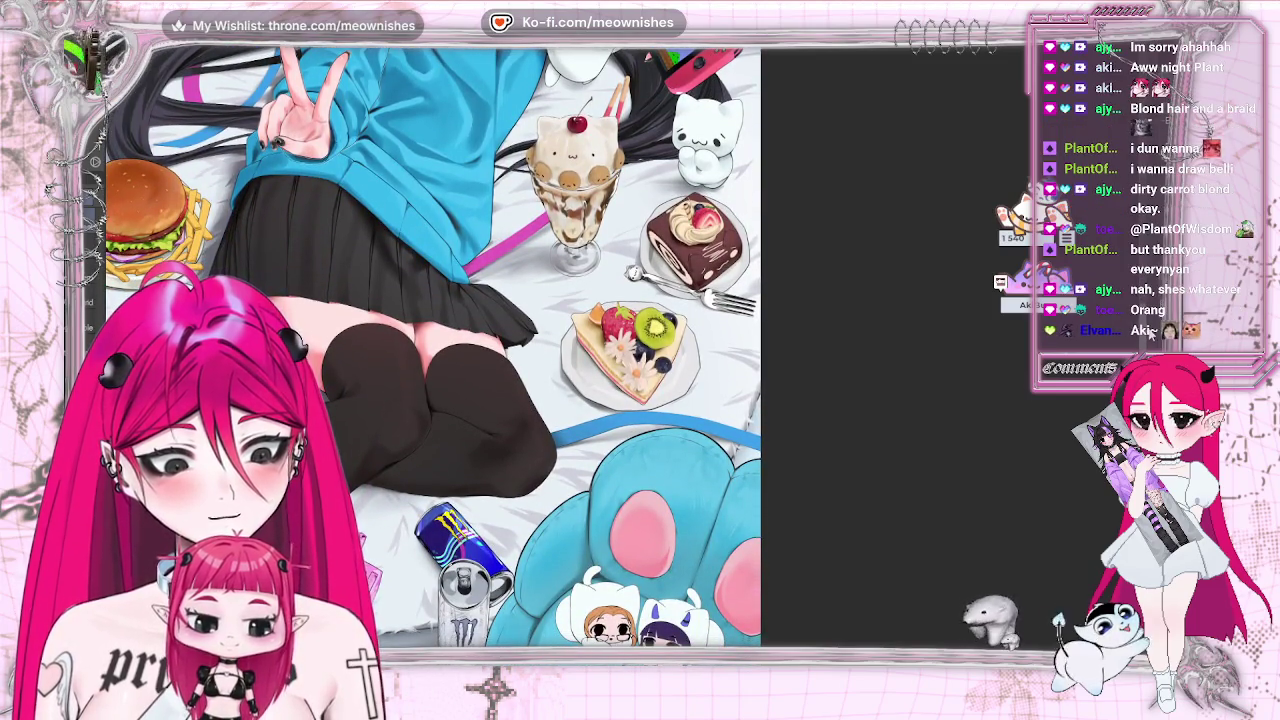
scroll(430, 345, "down", 3)
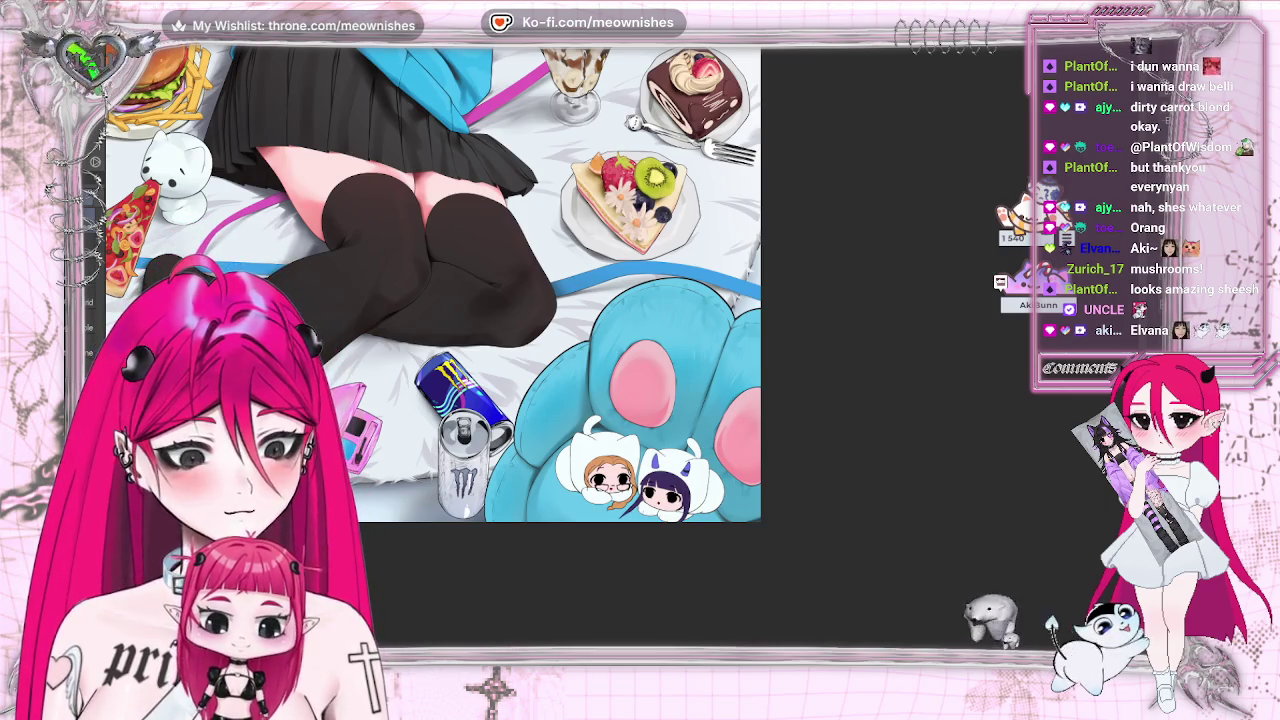
scroll(432, 285, "down", 2)
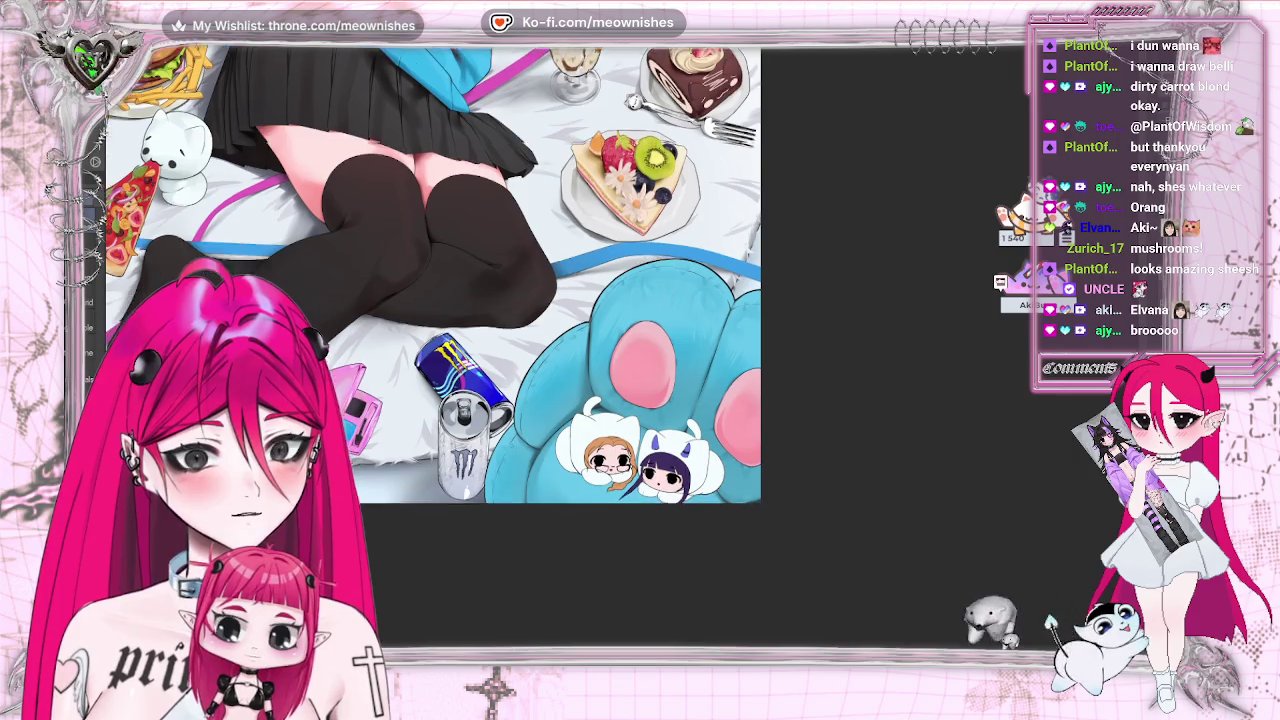
scroll(432, 250, "down", 2)
scroll(432, 250, "down", 2)
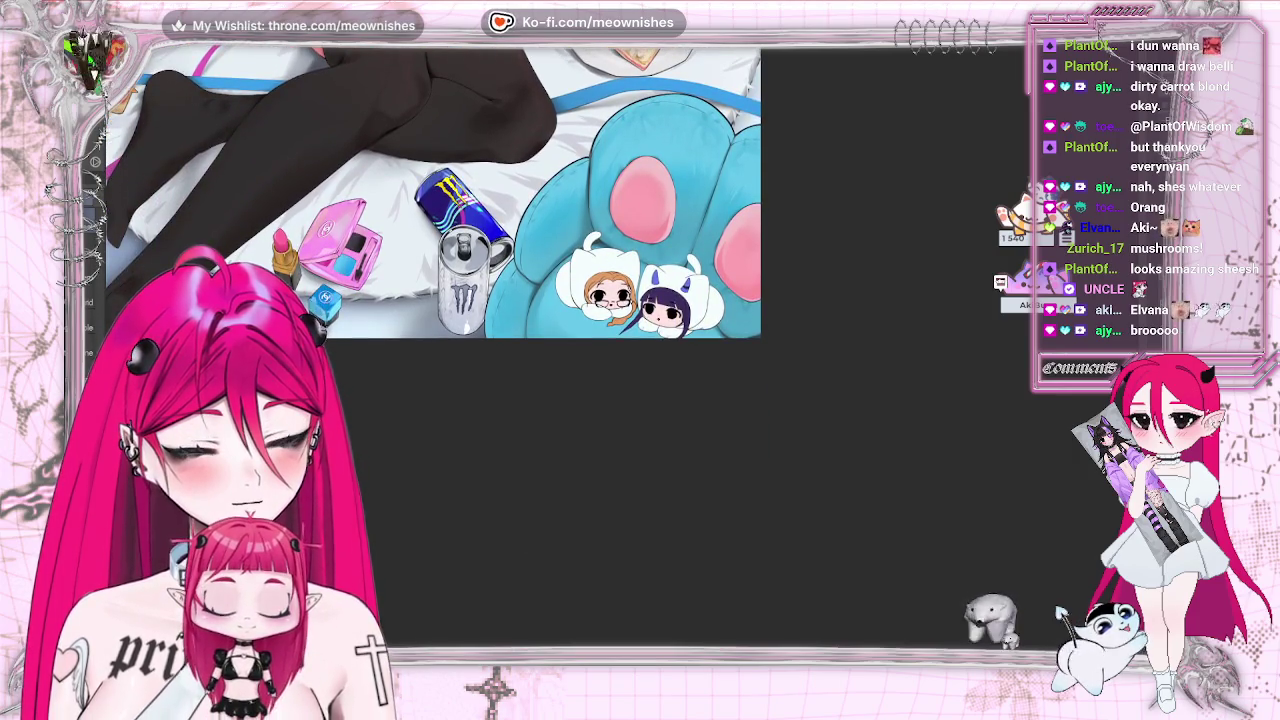
scroll(534, 178, "up", 3)
scroll(534, 178, "up", 2)
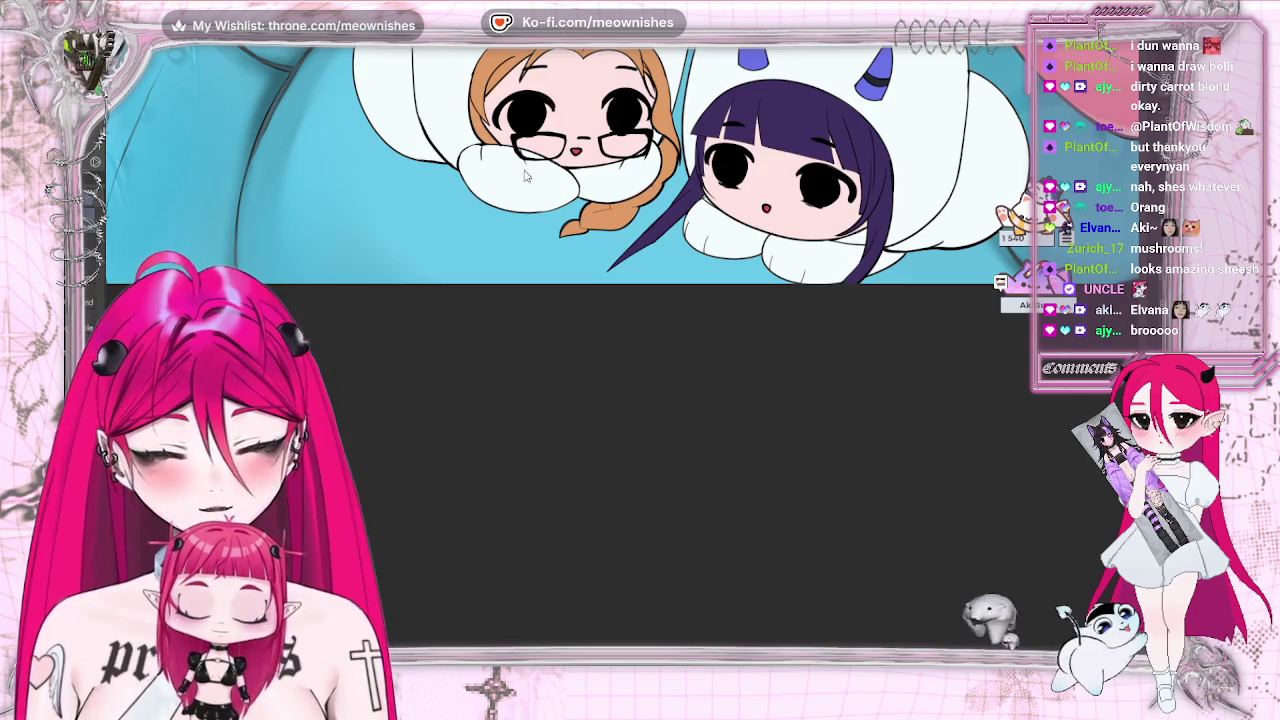
scroll(622, 350, "down", 2)
scroll(622, 350, "down", 2)
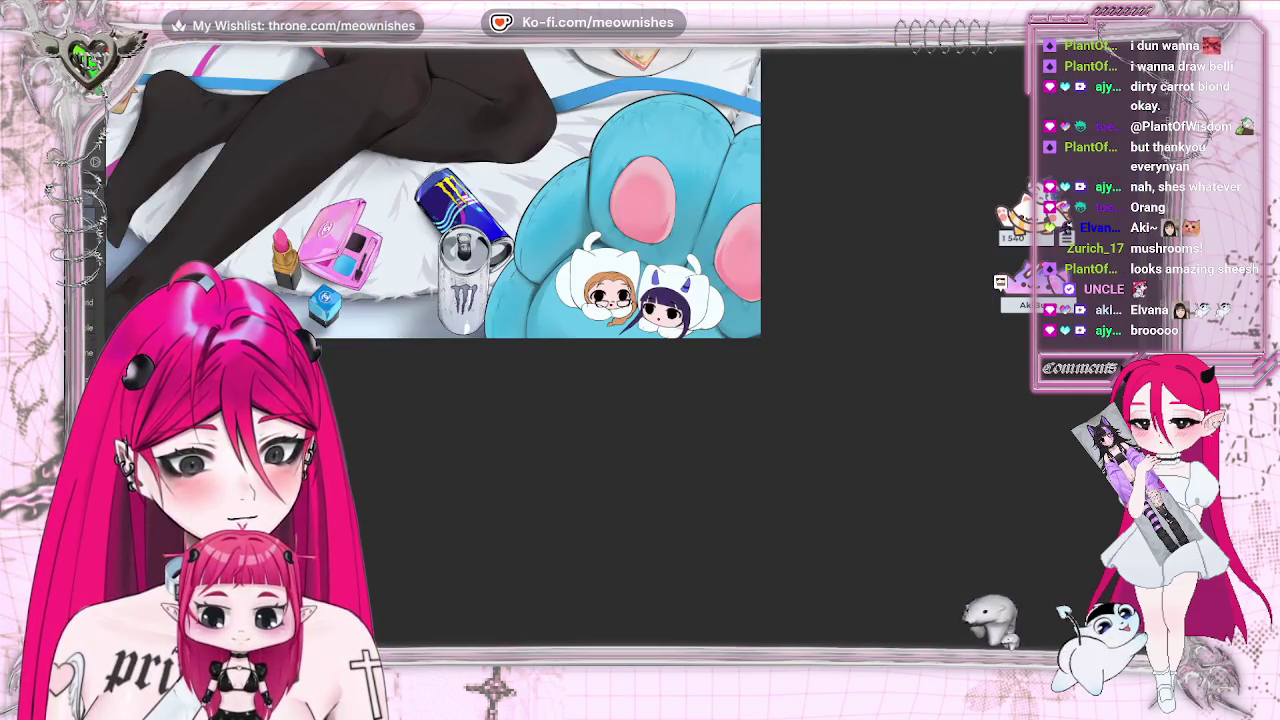
scroll(622, 350, "down", 2)
scroll(520, 290, "up", 3)
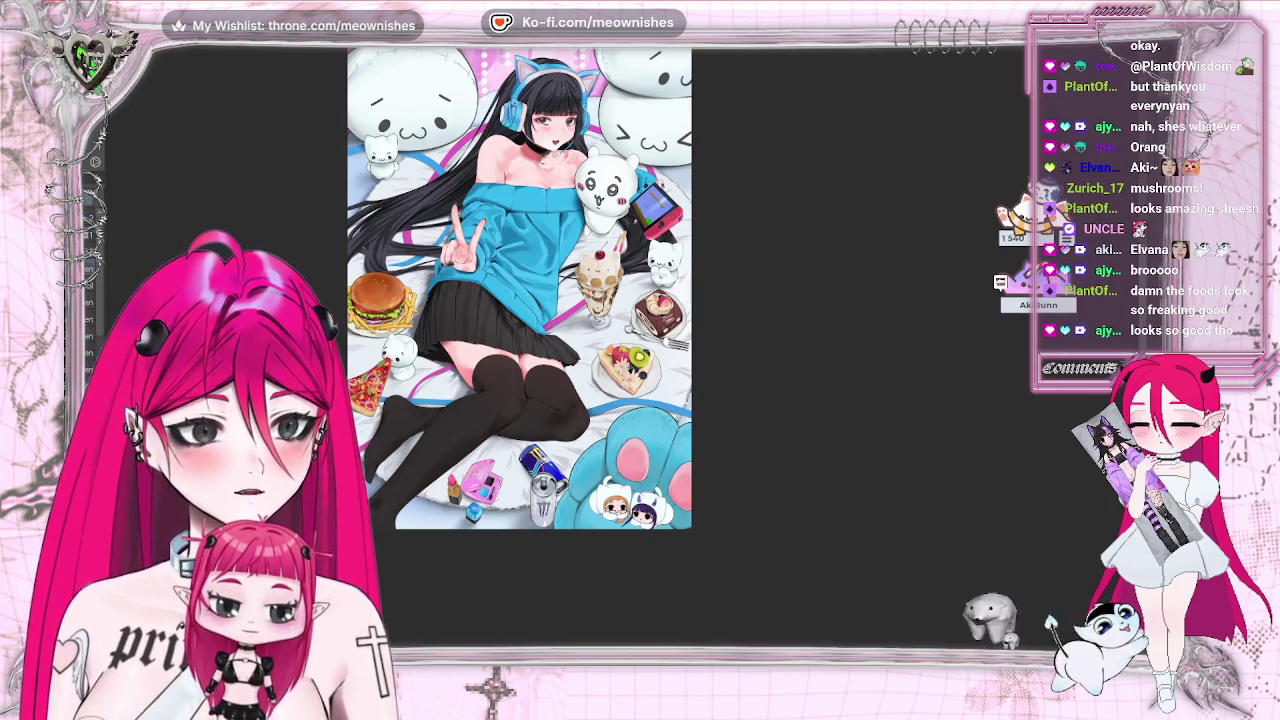
scroll(622, 362, "up", 5)
scroll(622, 362, "up", 2)
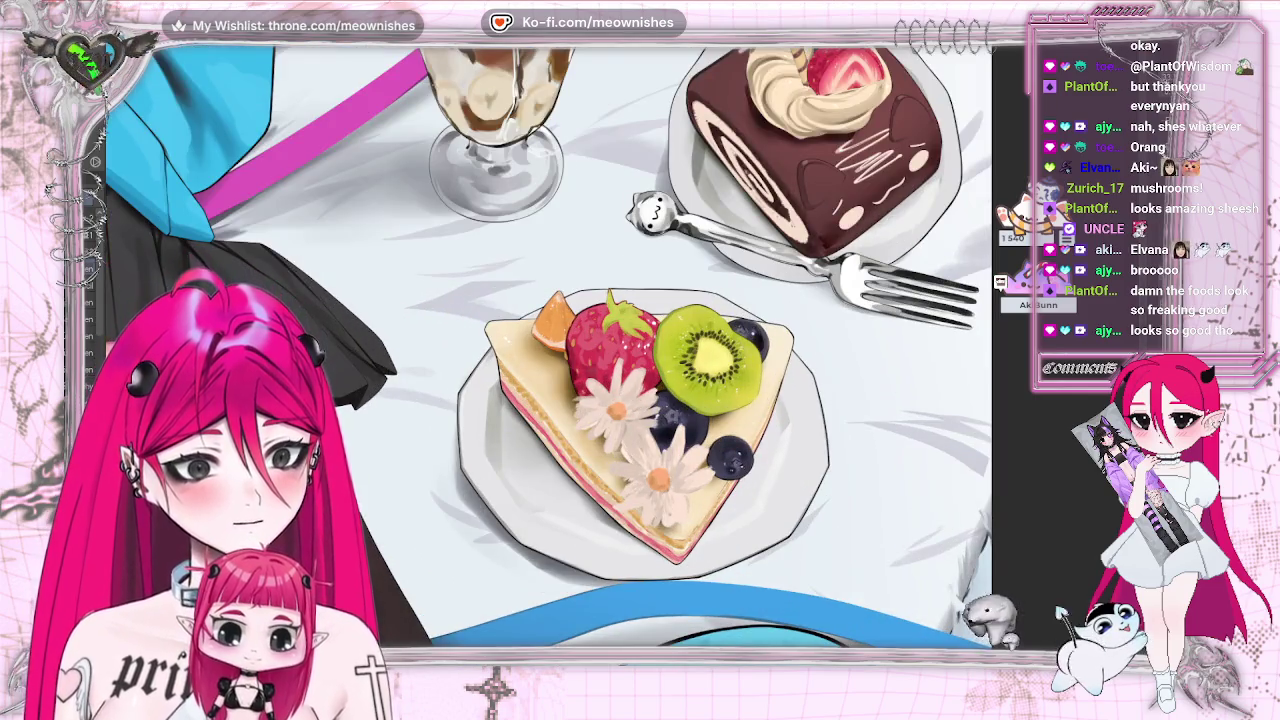